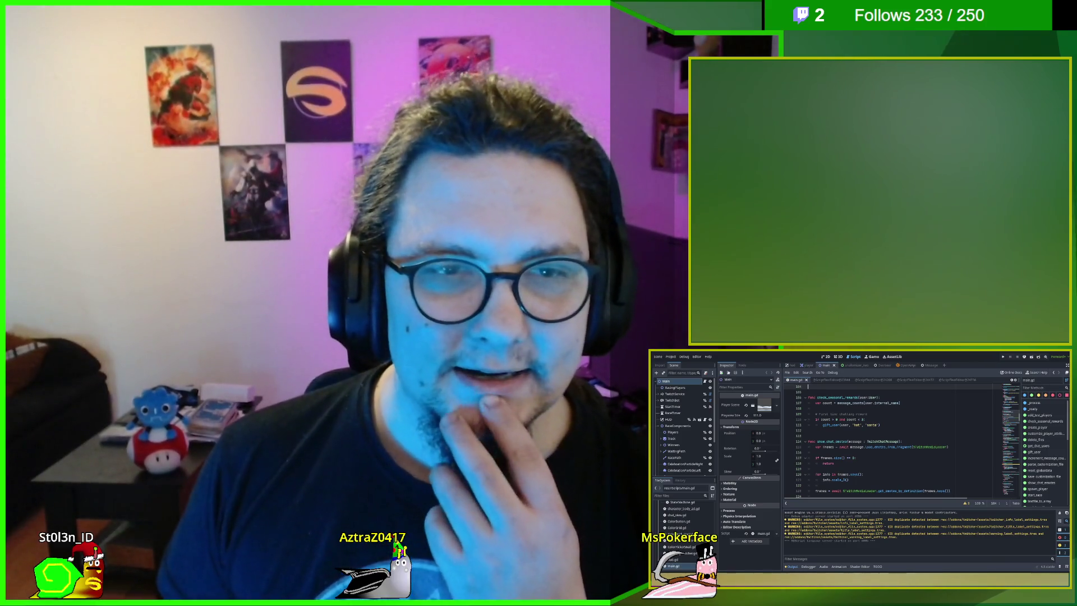
# Step: Scroll to the top of the script editor, then return focus to the notes window
pyautogui.scroll(6, 885, 443)
pyautogui.click(885, 443)
pyautogui.scroll(20, 885, 443)
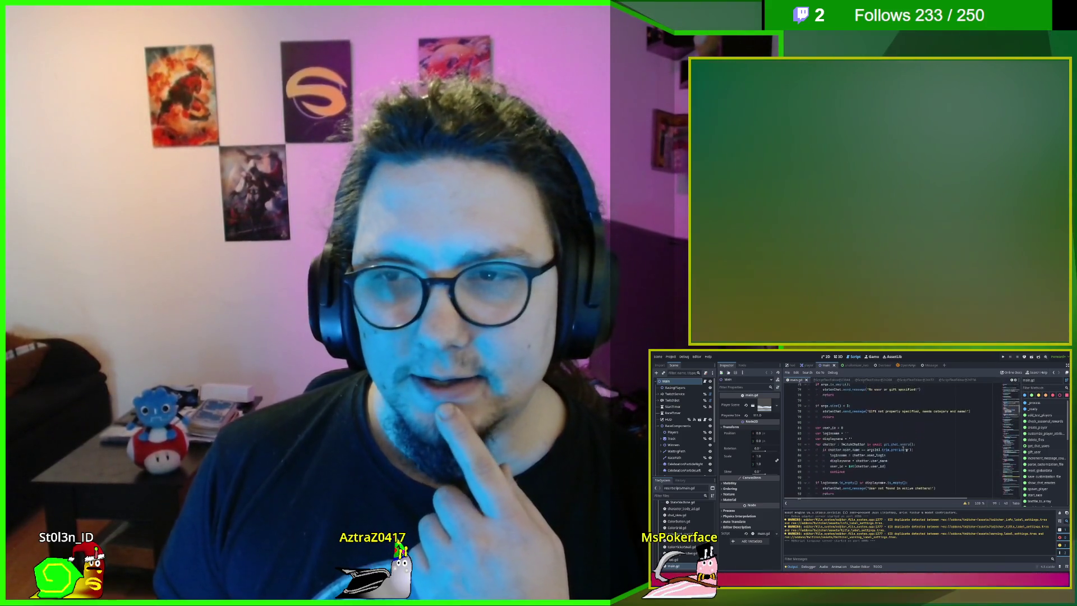
pyautogui.scroll(6, 928, 413)
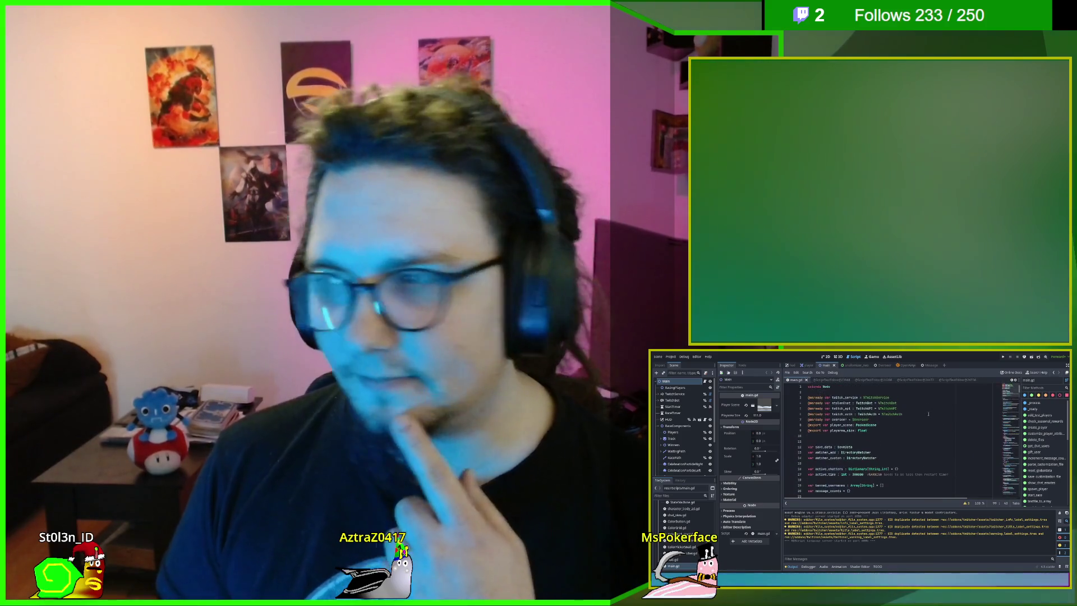
pyautogui.click(907, 430)
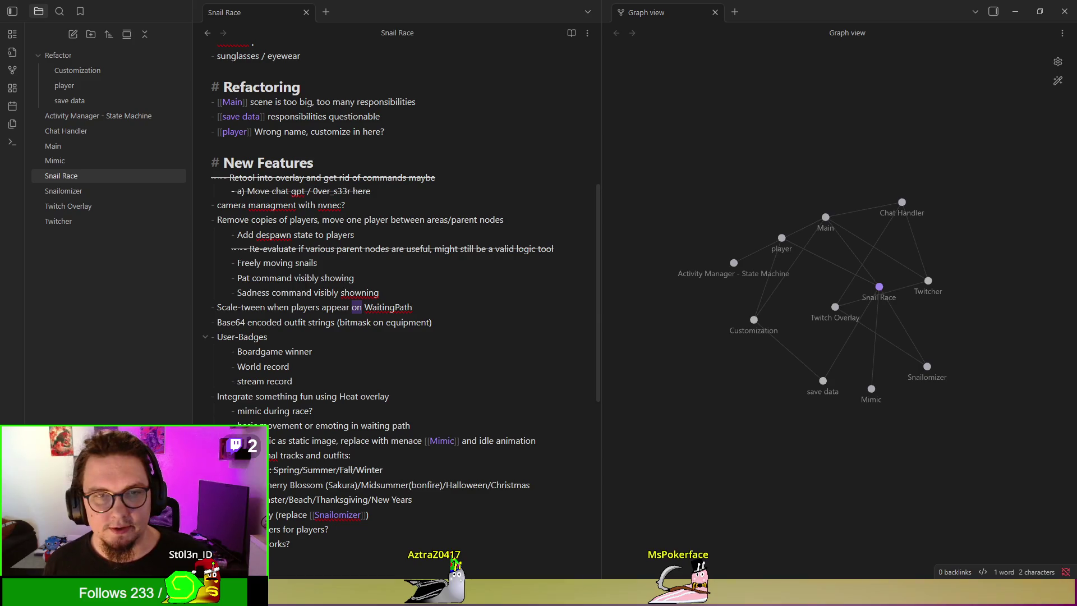
pyautogui.click(493, 340)
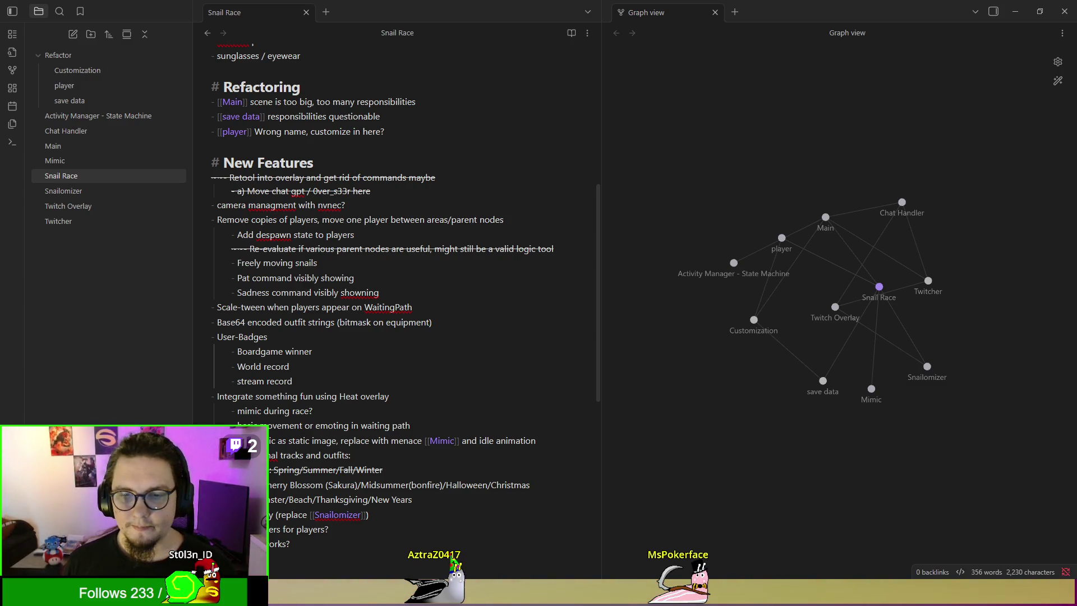
# Step: Cut the 'Integrate banning, to kick players as well' bugfix from Snail Race and switch to Main
pyautogui.click(268, 337)
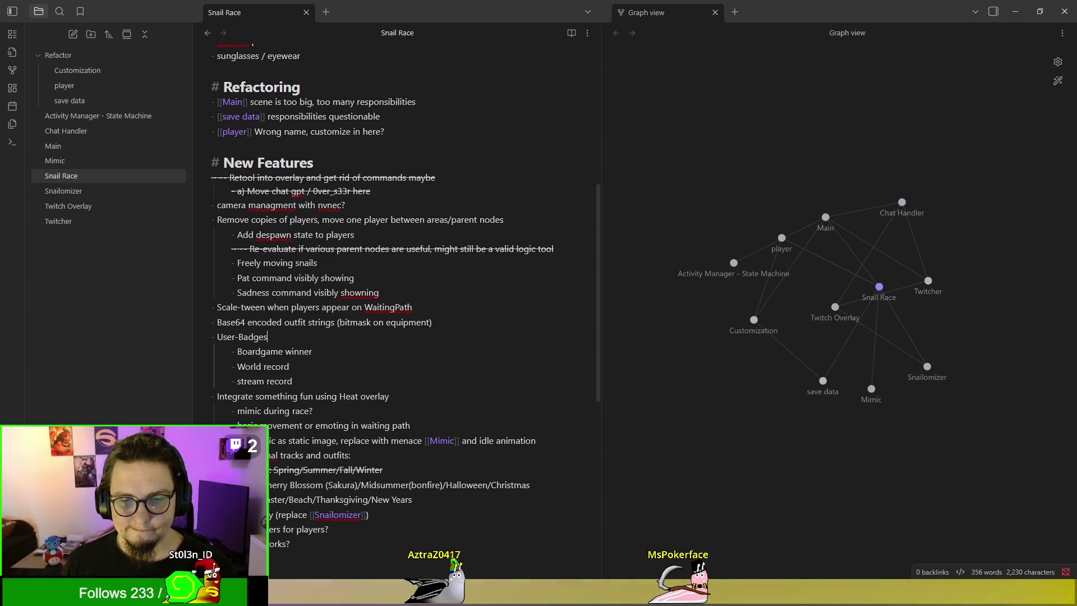
pyautogui.scroll(6, 376, 253)
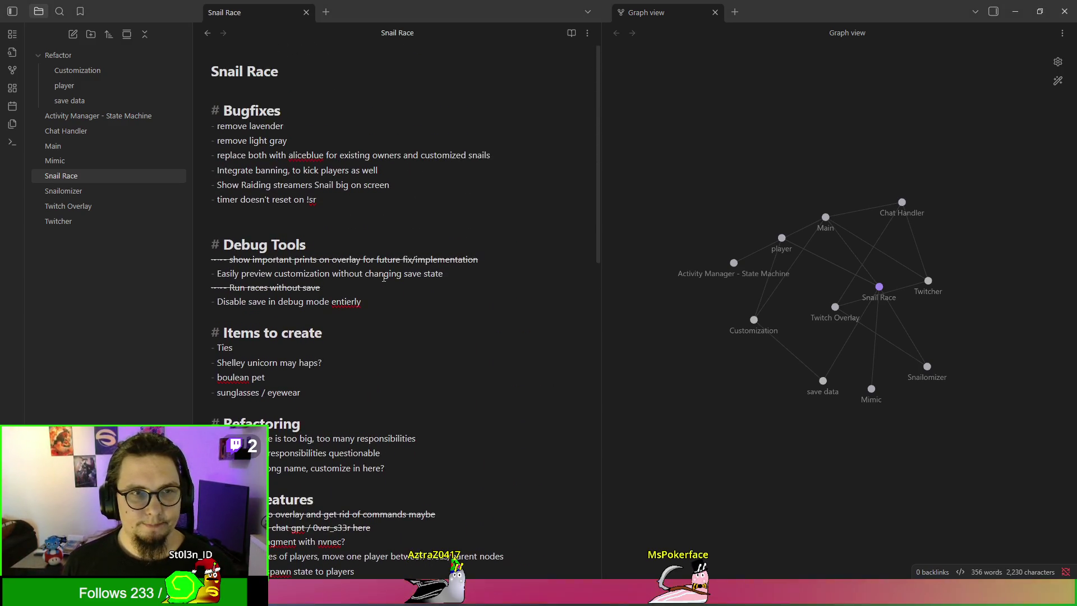
pyautogui.doubleClick(233, 127)
pyautogui.click(232, 127)
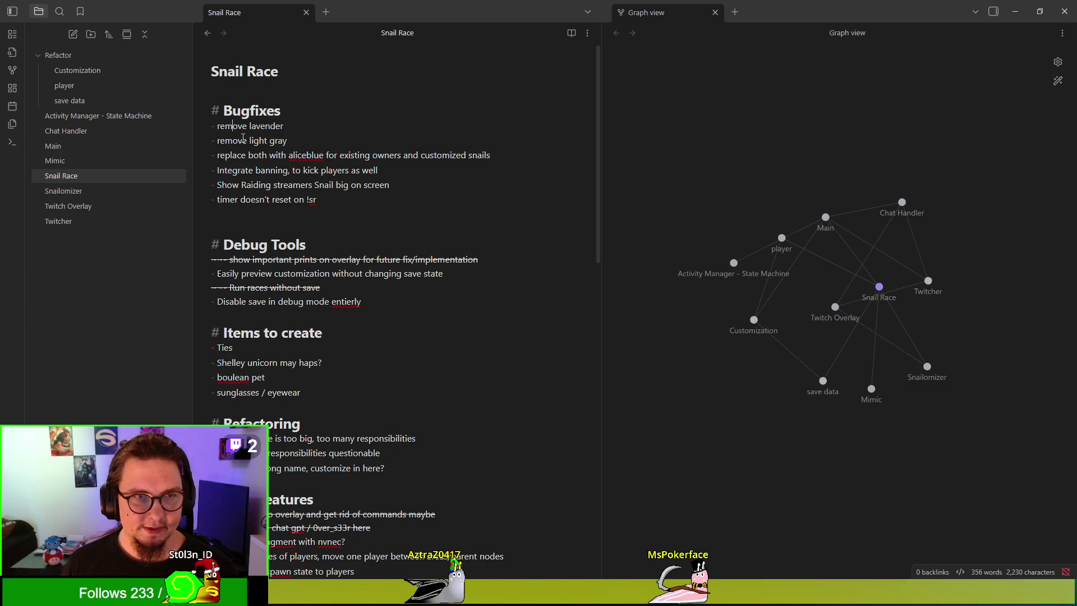
pyautogui.moveTo(217, 157)
pyautogui.mouseDown()
pyautogui.moveTo(569, 162)
pyautogui.moveTo(493, 157)
pyautogui.mouseUp()
pyautogui.click(296, 168)
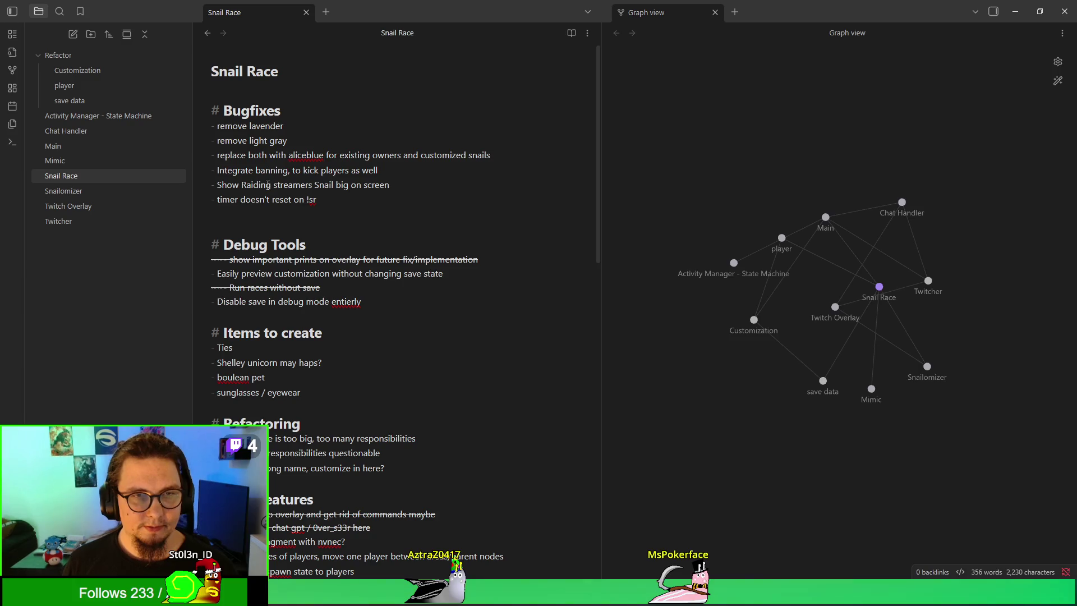
pyautogui.moveTo(396, 172)
pyautogui.mouseDown()
pyautogui.moveTo(166, 162)
pyautogui.moveTo(493, 157)
pyautogui.mouseUp()
pyautogui.press('BackSpace')
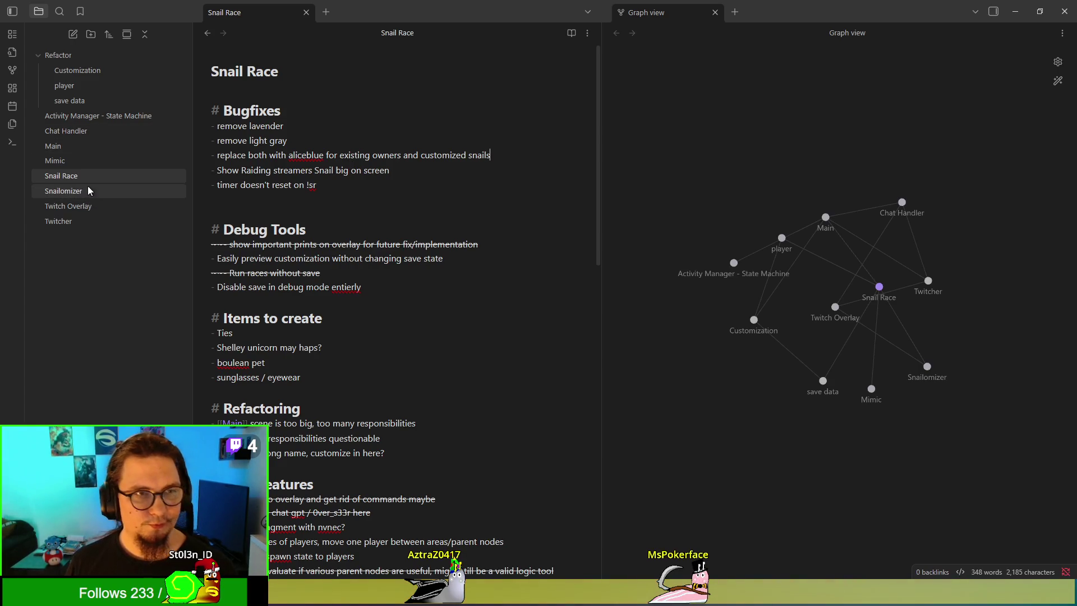
pyautogui.click(88, 146)
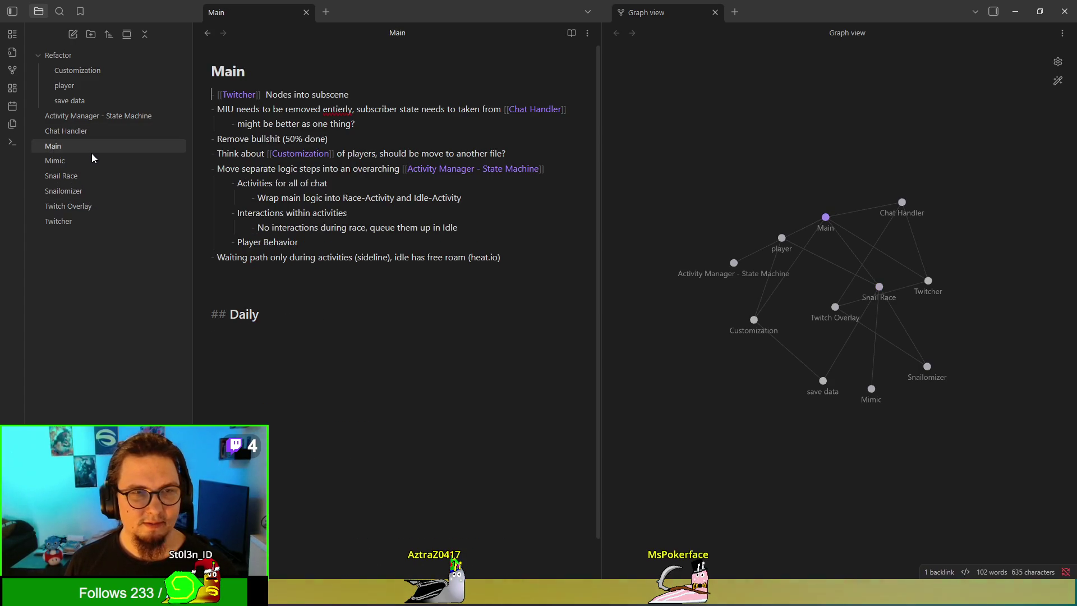
# Step: Paste the banning item as a new bullet after 'Waiting path…' in Main, then return to Snail Race
pyautogui.click(525, 261)
pyautogui.press('Return')
pyautogui.write('Integrate banning, to kick players as well')
pyautogui.click(72, 177)
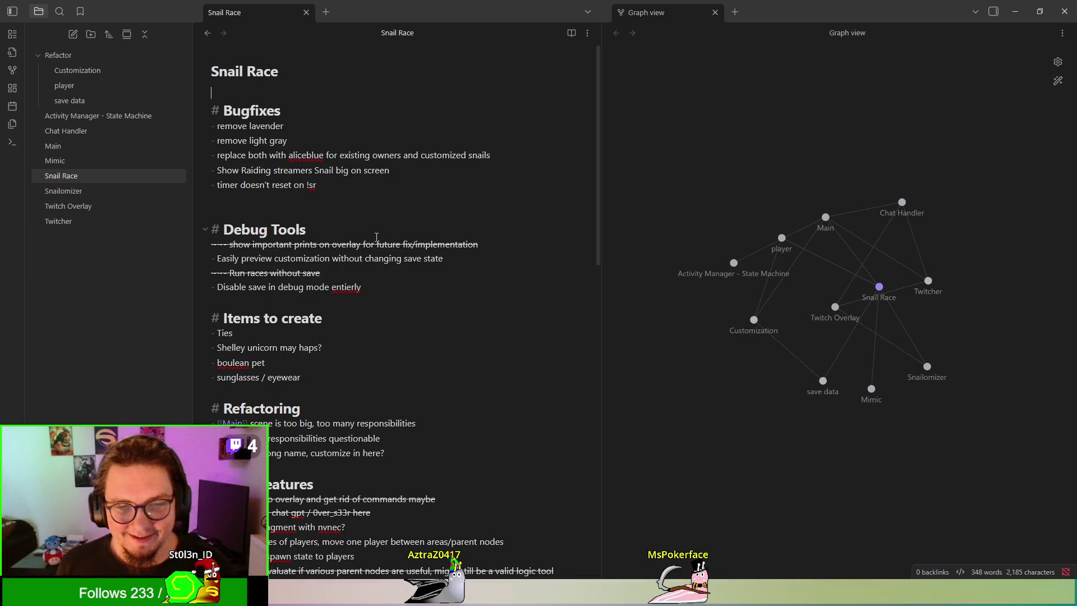
# Step: Scroll down the Snail Race note beside the Graph view and focus it for editing
pyautogui.scroll(-1, 368, 336)
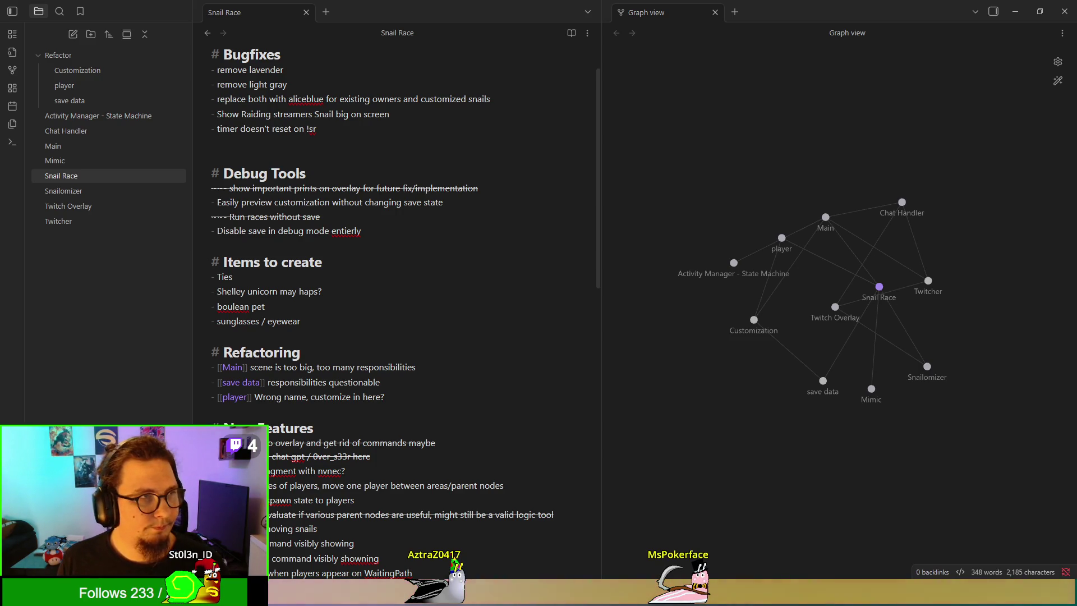
pyautogui.click(233, 276)
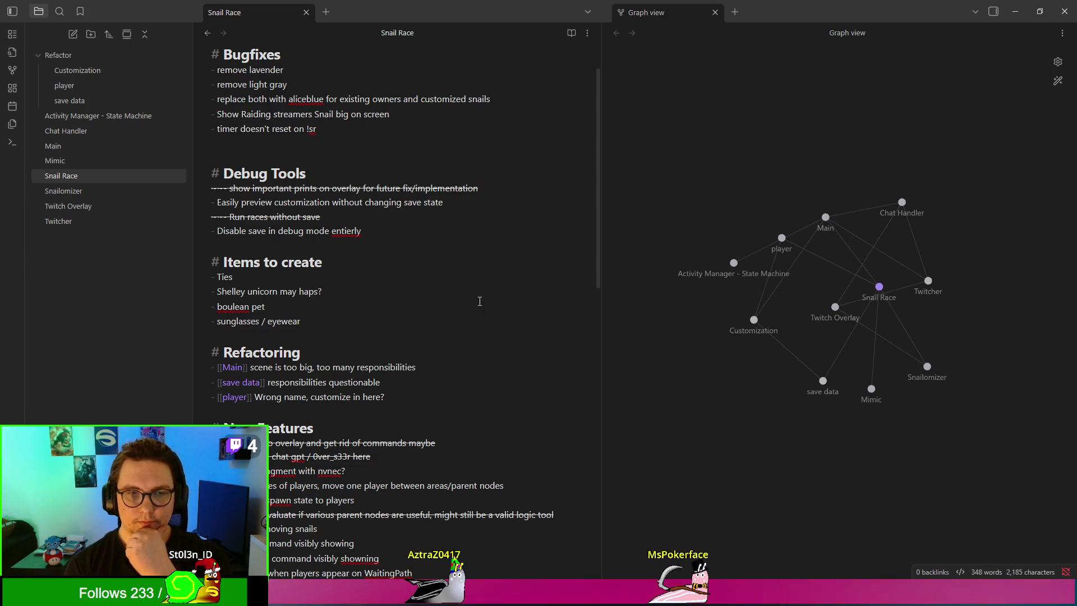
# Step: Replace 'too' with 'a few too' in the [[Main]] refactoring line, then move down to the player line
pyautogui.scroll(-1, 443, 298)
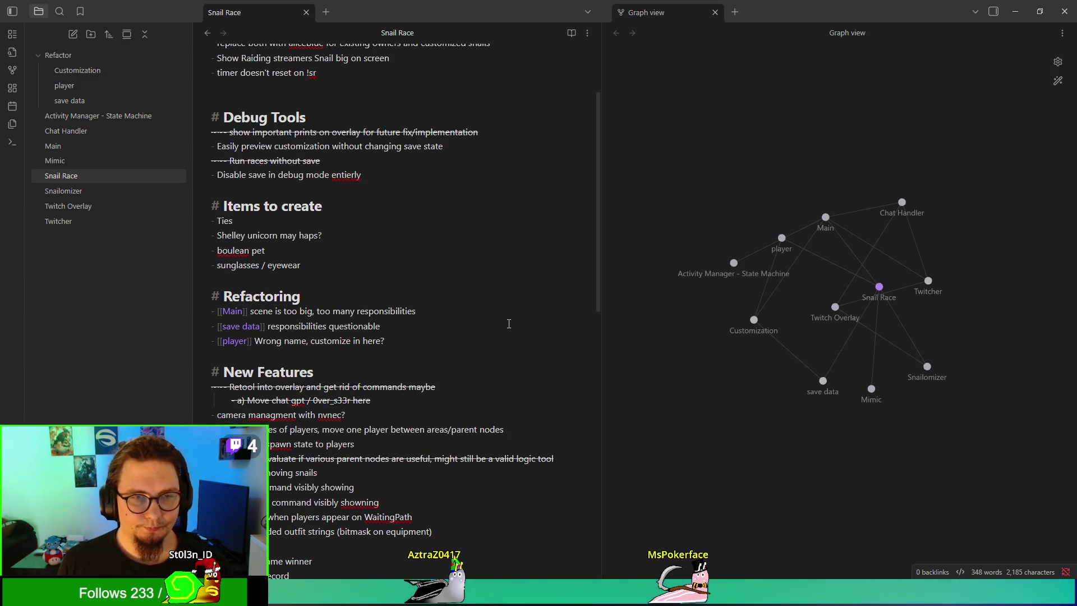
pyautogui.click(218, 311)
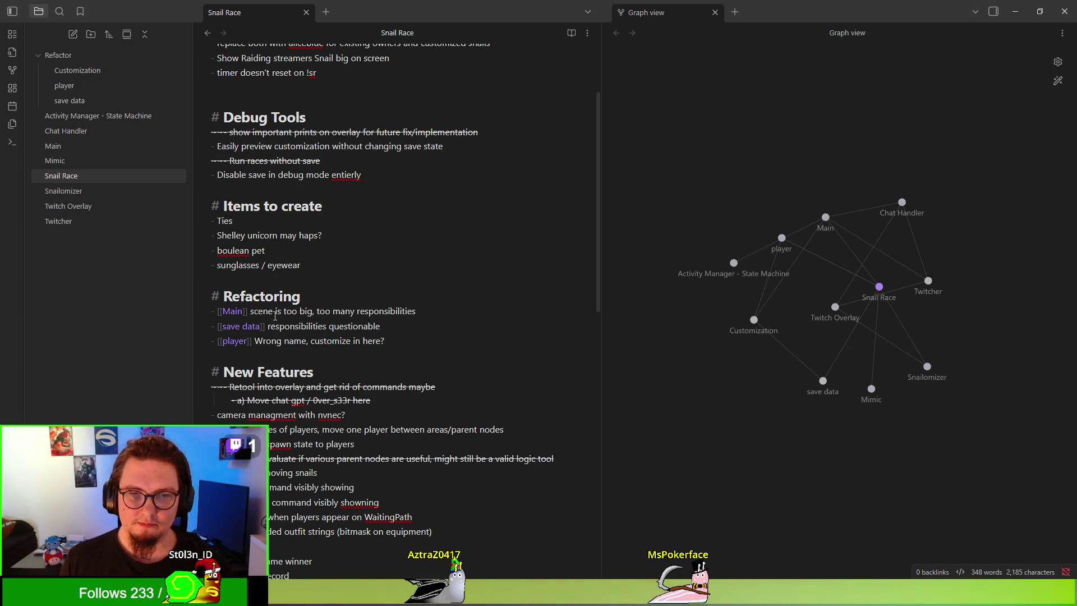
pyautogui.doubleClick(323, 311)
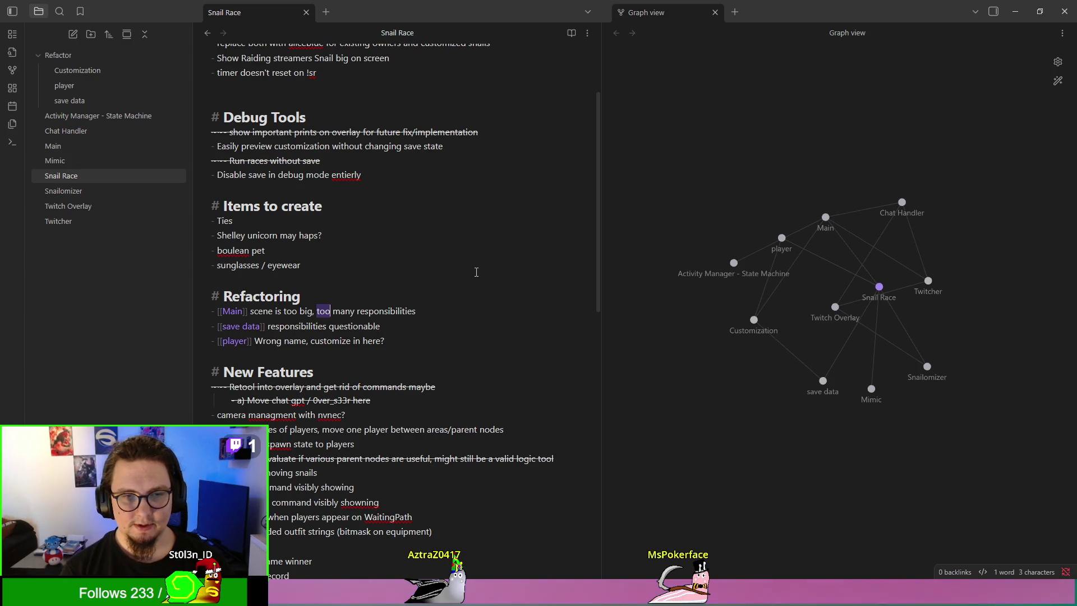
pyautogui.write('a few  too')
pyautogui.press('BackSpace')
pyautogui.press('BackSpace')
pyautogui.press('BackSpace')
pyautogui.press('BackSpace')
pyautogui.write('too')
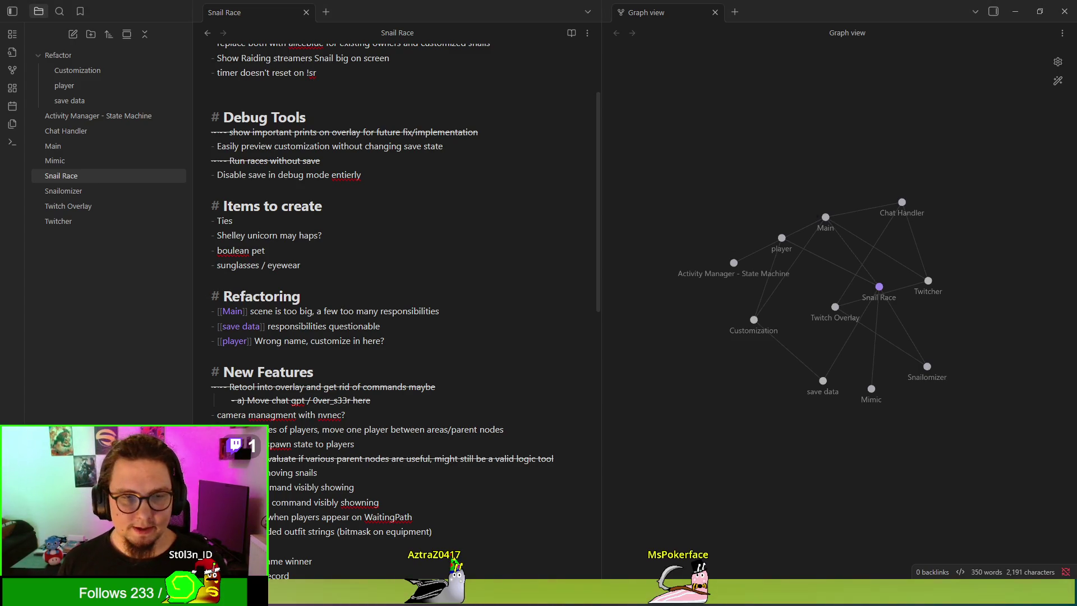
pyautogui.click(320, 372)
pyautogui.click(240, 326)
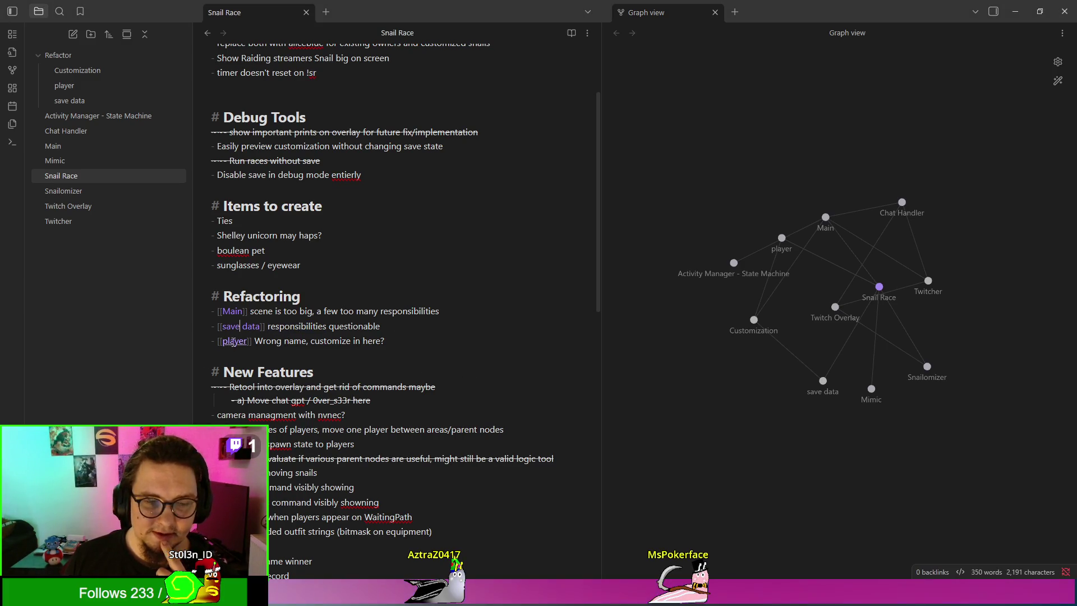
pyautogui.press('Down')
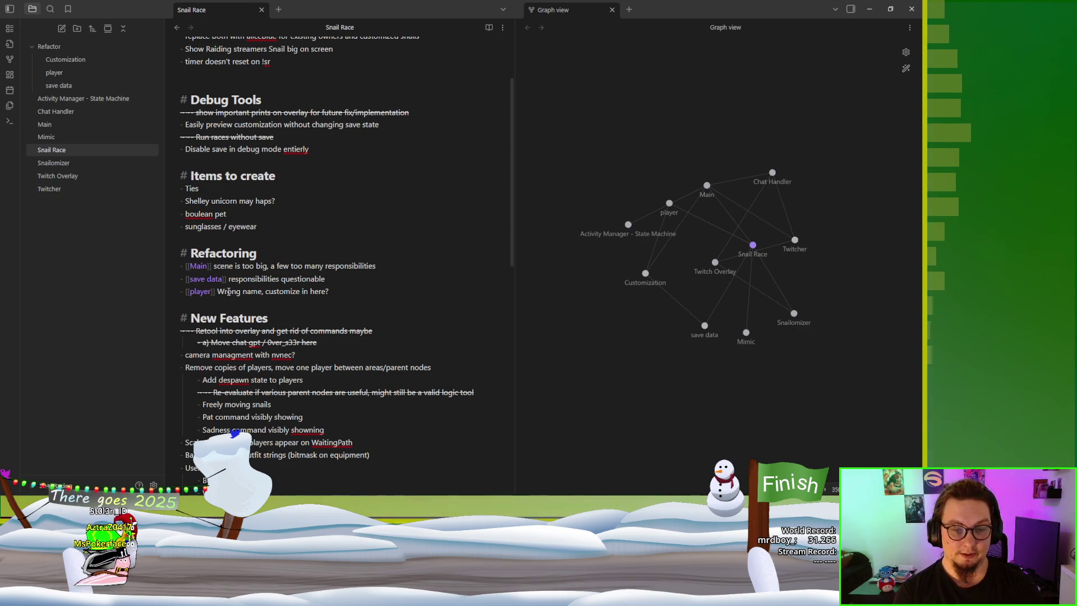
pyautogui.scroll(-3, 228, 291)
pyautogui.scroll(3, 226, 289)
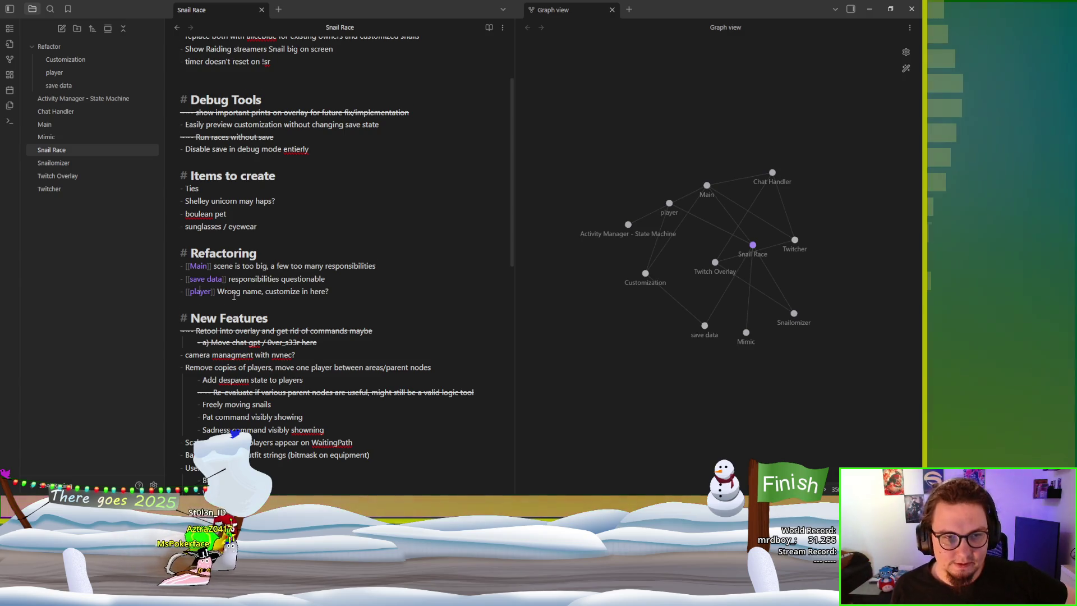
pyautogui.scroll(-2, 234, 296)
pyautogui.scroll(-1, 216, 200)
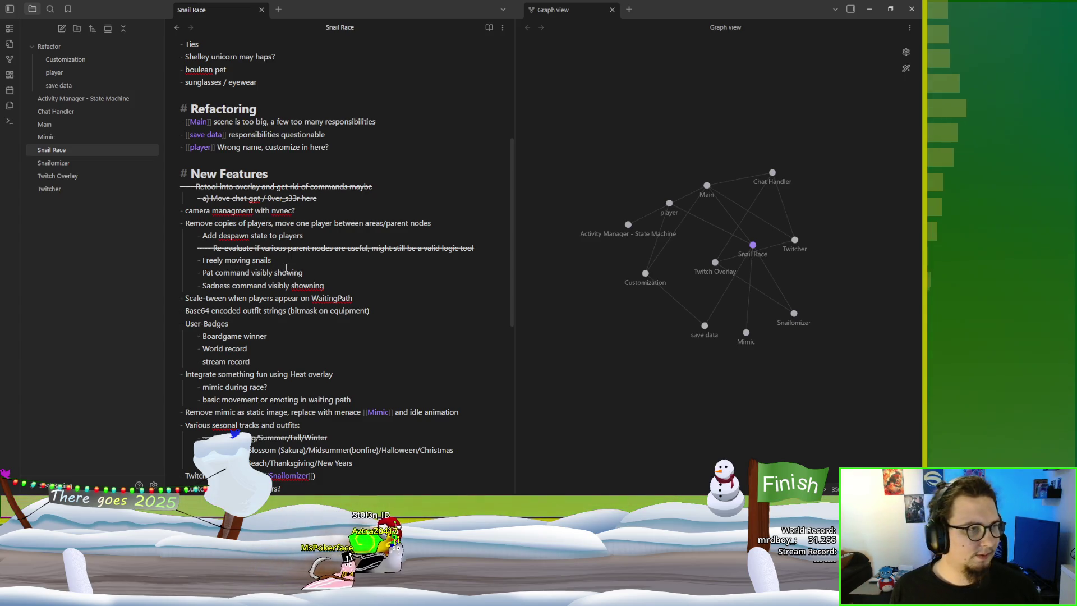
pyautogui.scroll(5, 286, 267)
pyautogui.scroll(-3, 286, 267)
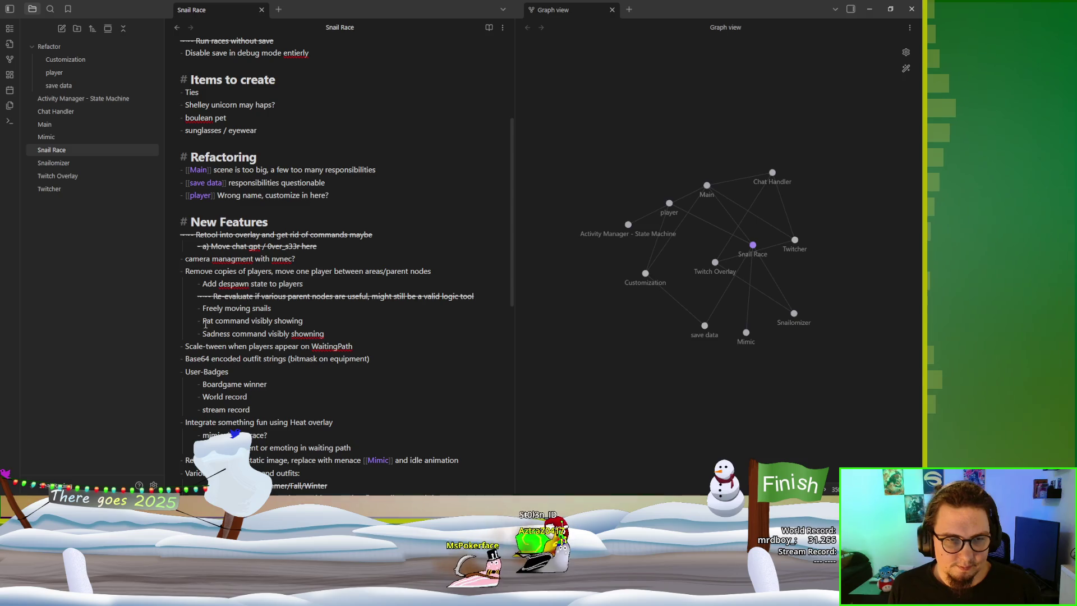
pyautogui.moveTo(203, 322); pyautogui.dragTo(325, 334)
pyautogui.scroll(-1, 353, 334)
pyautogui.moveTo(324, 286); pyautogui.dragTo(178, 273)
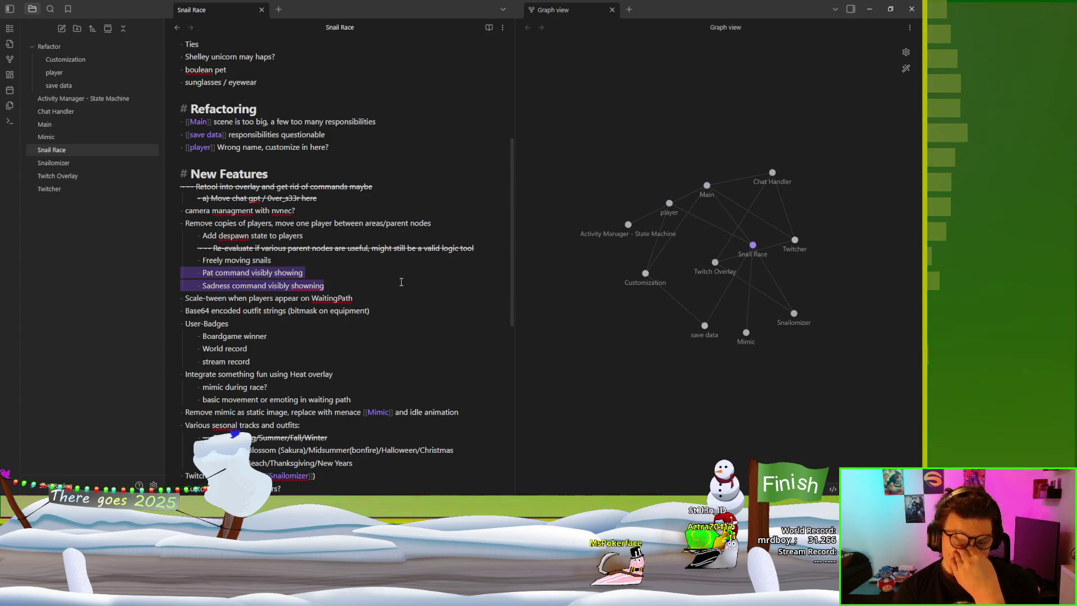
# Step: Delete the 'Freely moving snails' line and the two command lines from New Features
pyautogui.click(331, 260)
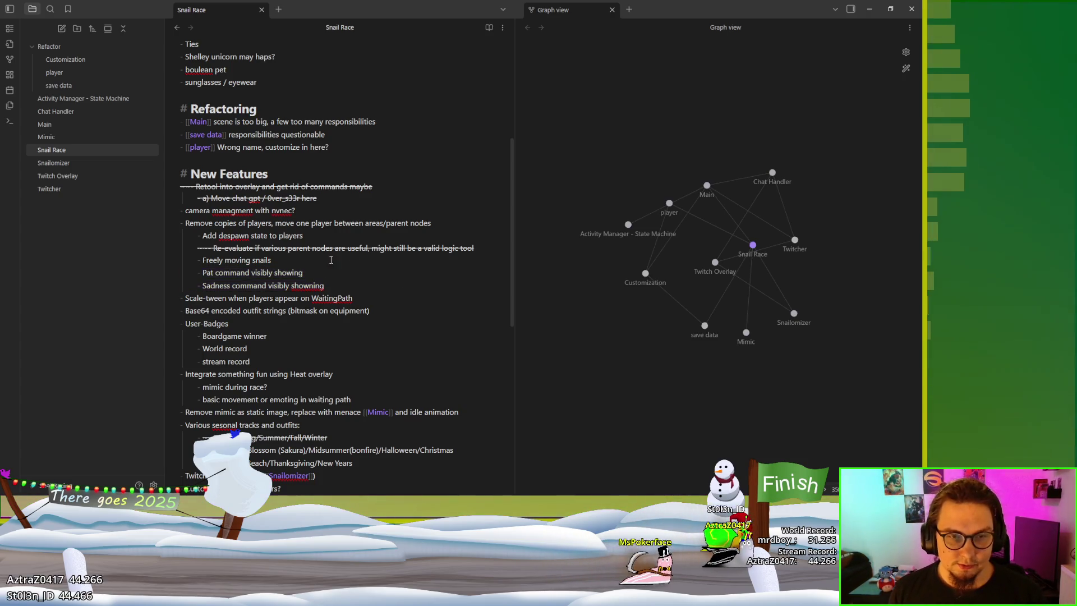
pyautogui.moveTo(337, 286)
pyautogui.mouseDown()
pyautogui.moveTo(303, 263)
pyautogui.moveTo(501, 255)
pyautogui.mouseUp()
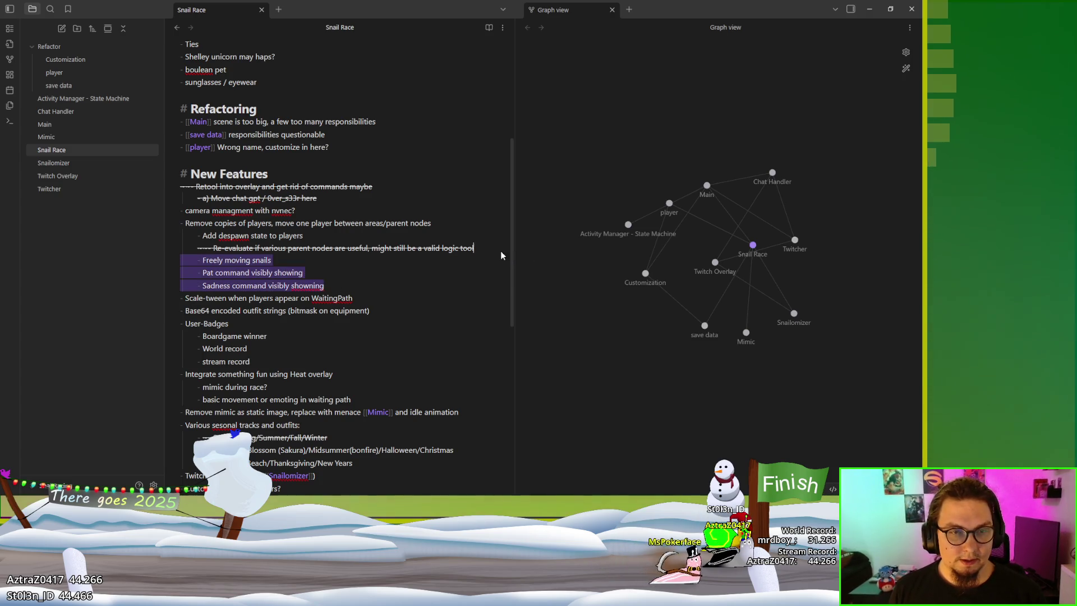
pyautogui.press('BackSpace')
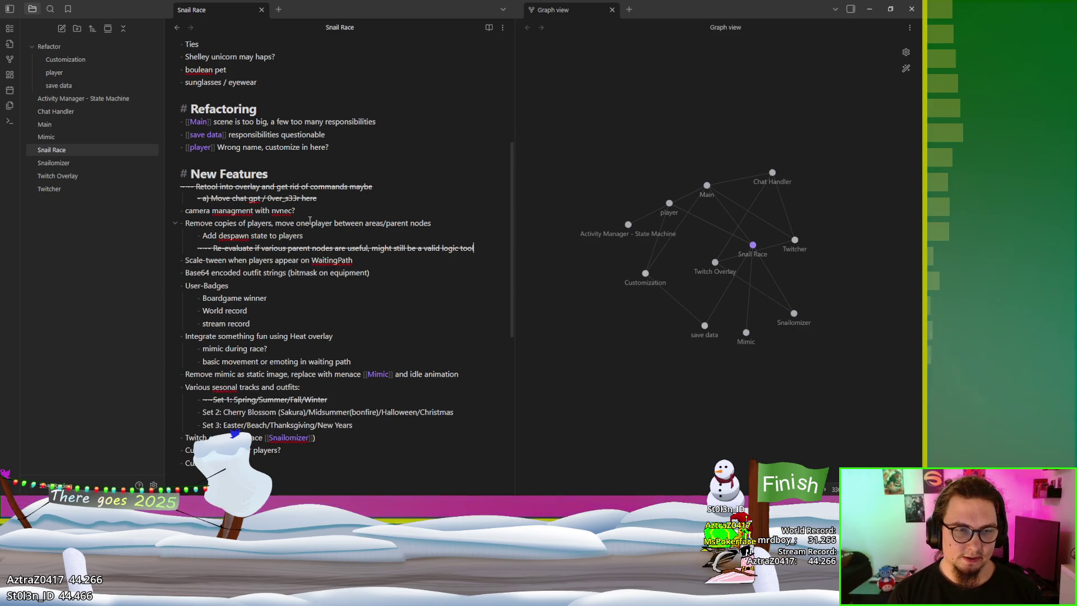
# Step: Add 'Implement Interactions' with the indented sub-point 'Like activites but one or two players only'
pyautogui.press('Return')
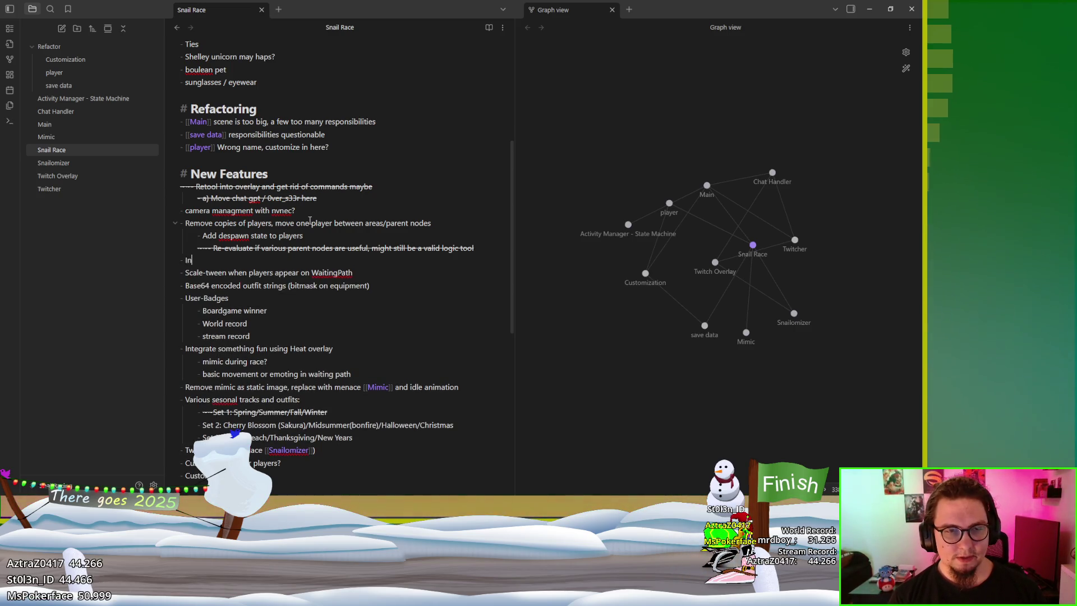
pyautogui.write('Imp')
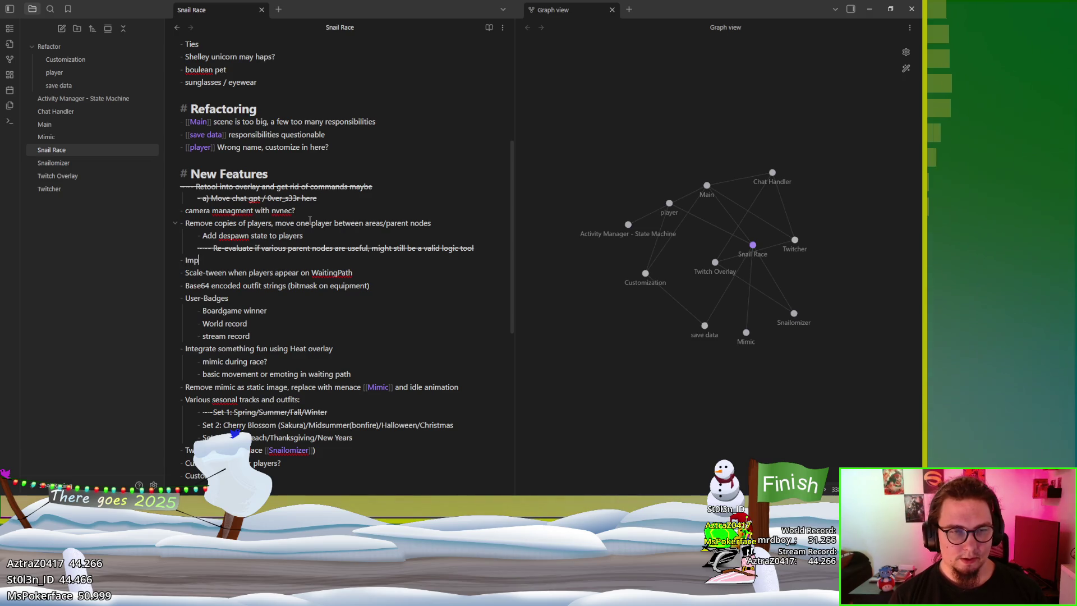
pyautogui.write('lement Inter')
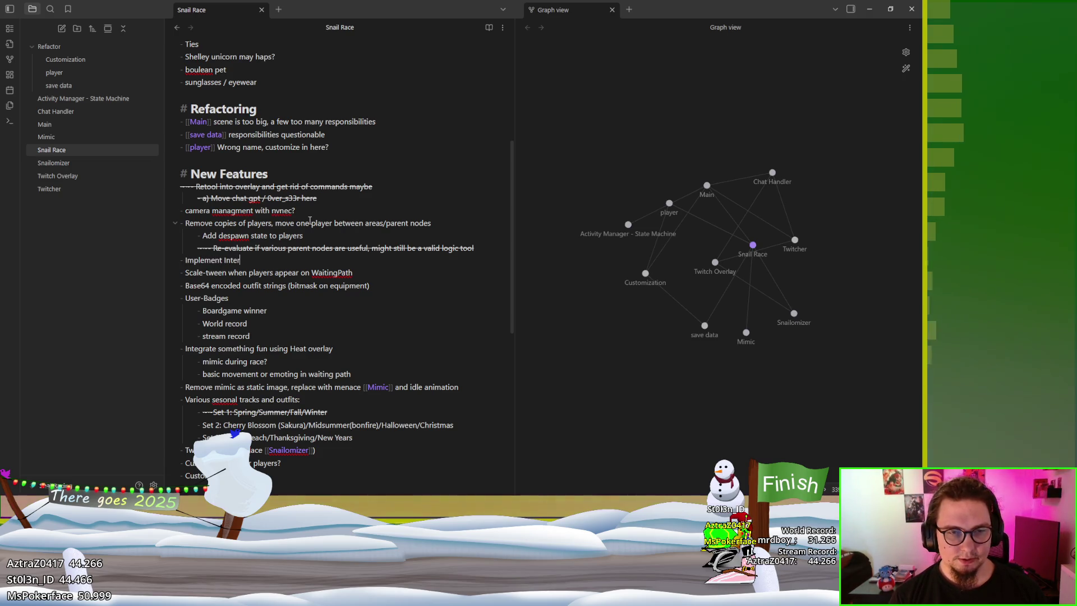
pyautogui.write('actions')
pyautogui.press('Return')
pyautogui.press('Tab')
pyautogui.press('Tab')
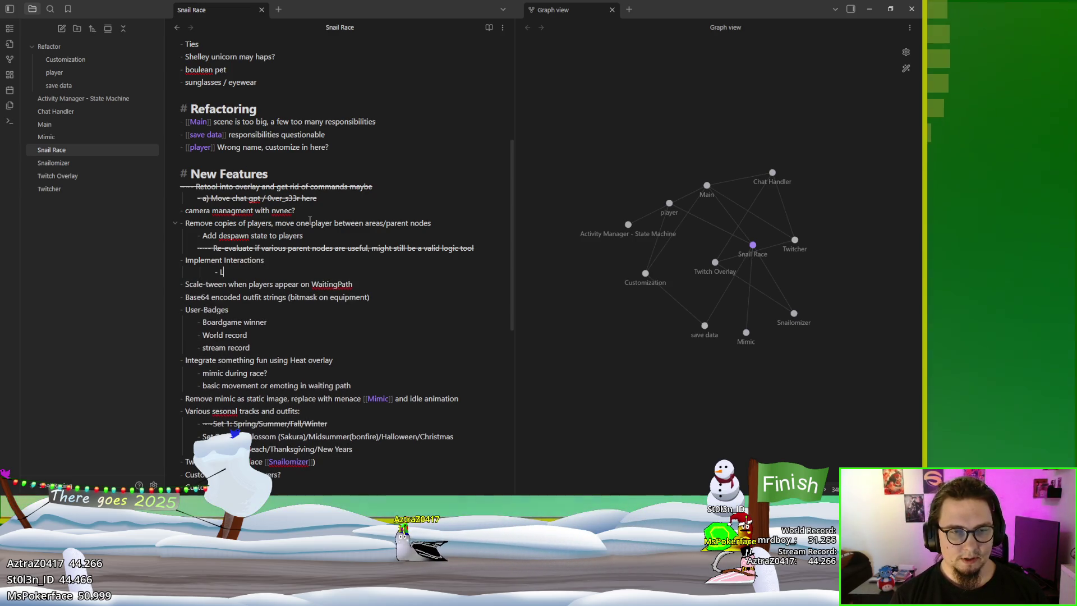
pyautogui.write('Like activites bu')
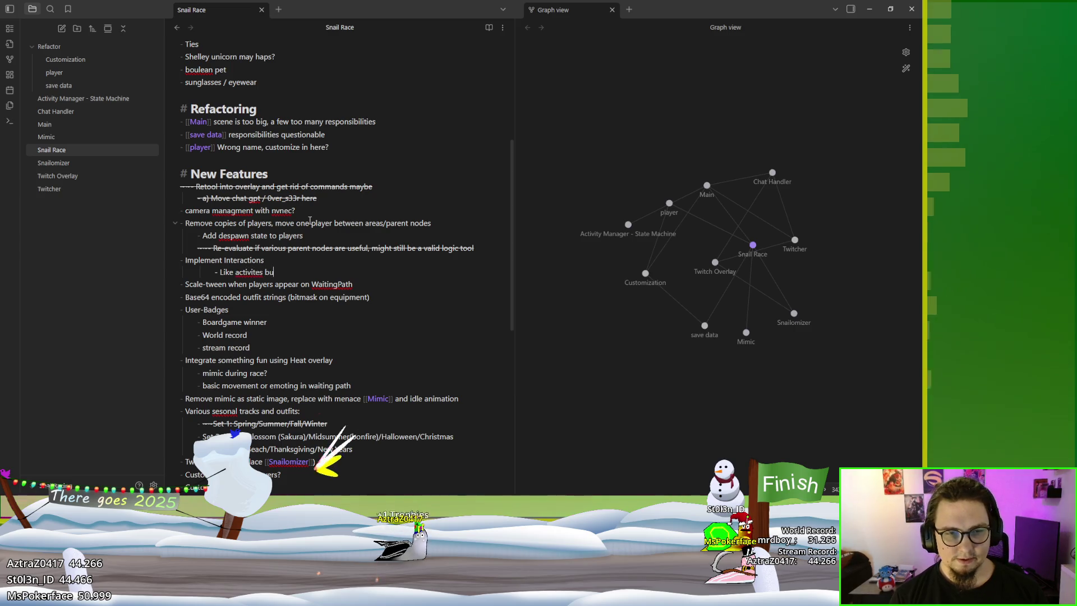
pyautogui.write('t one or')
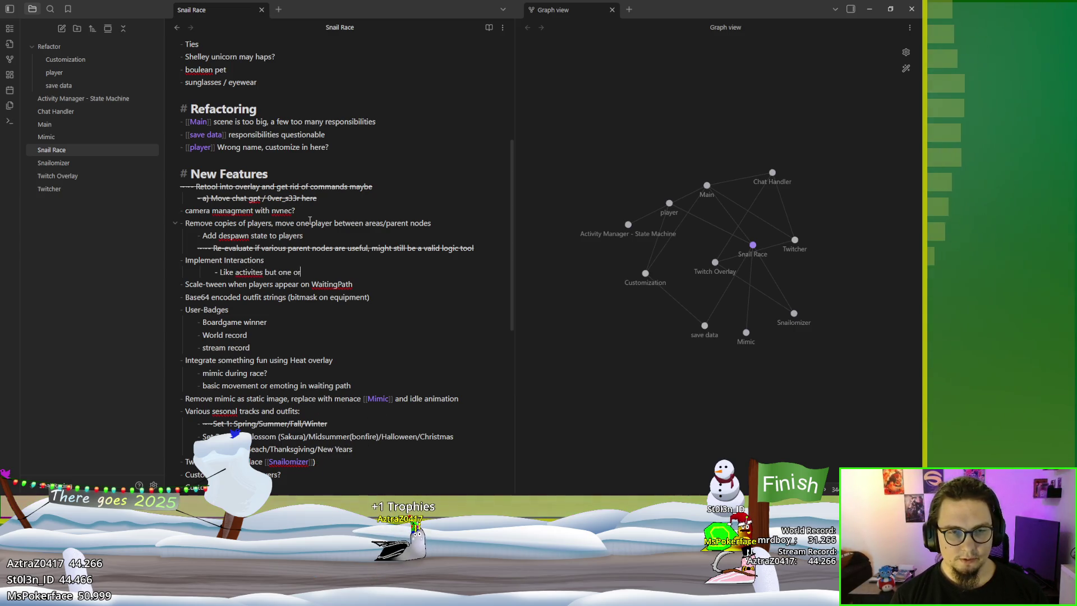
pyautogui.write(' two players only')
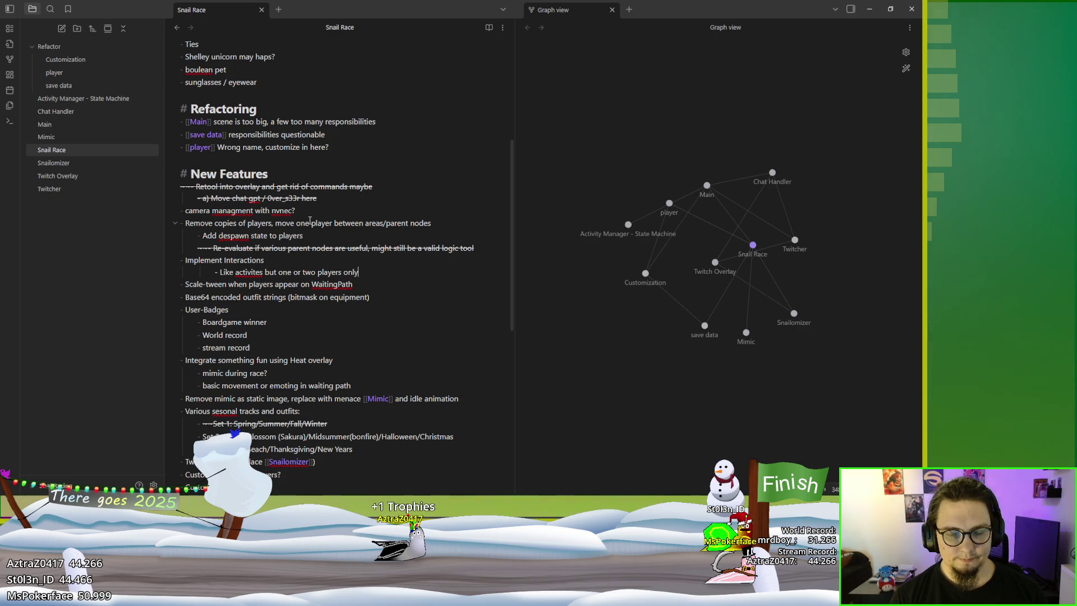
pyautogui.press('Return')
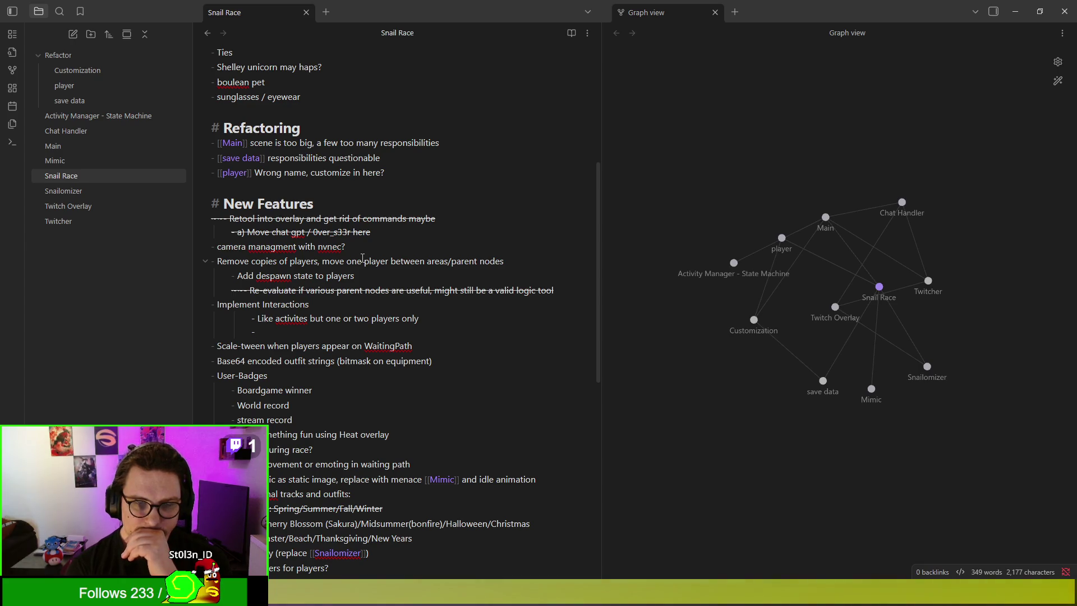
# Step: Add a [[Player]] link on the new sub-bullet, trying and undoing pastes of the snail interaction items
pyautogui.write('Player ')
pyautogui.write('ion')
pyautogui.hotkey('ctrl', 'BackSpace')
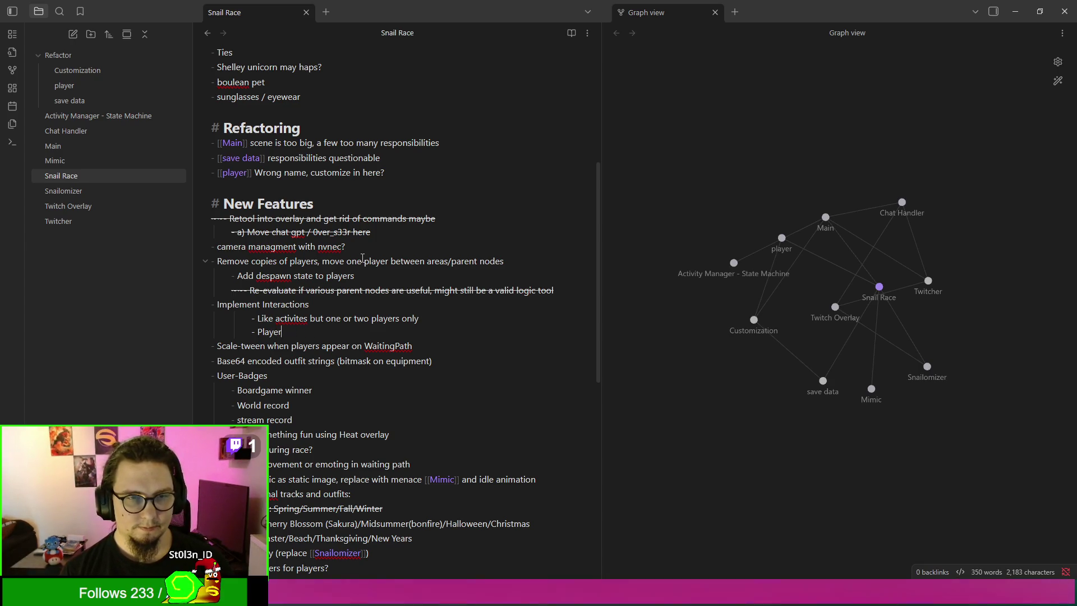
pyautogui.press('BackSpace')
pyautogui.press('BackSpace')
pyautogui.press('BackSpace')
pyautogui.write('[')
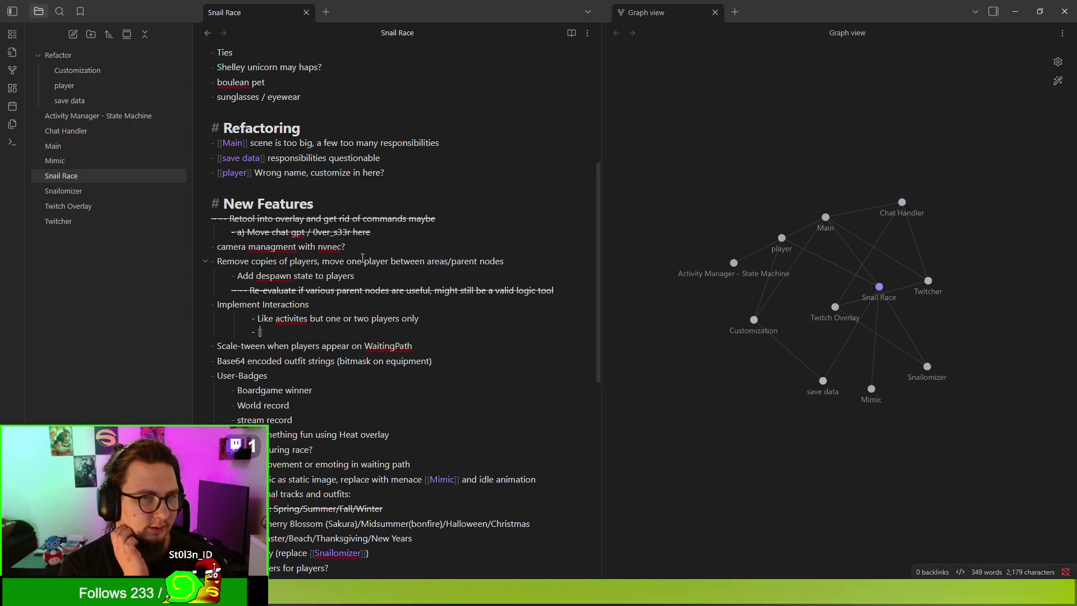
pyautogui.write('Player')
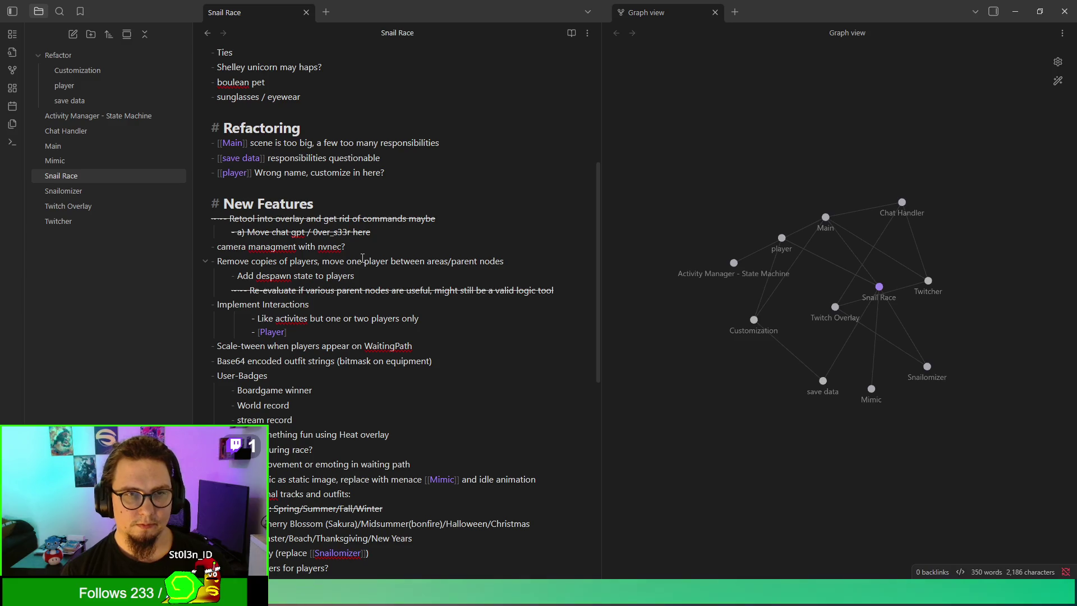
pyautogui.press('BackSpace')
pyautogui.press('BackSpace')
pyautogui.press('BackSpace')
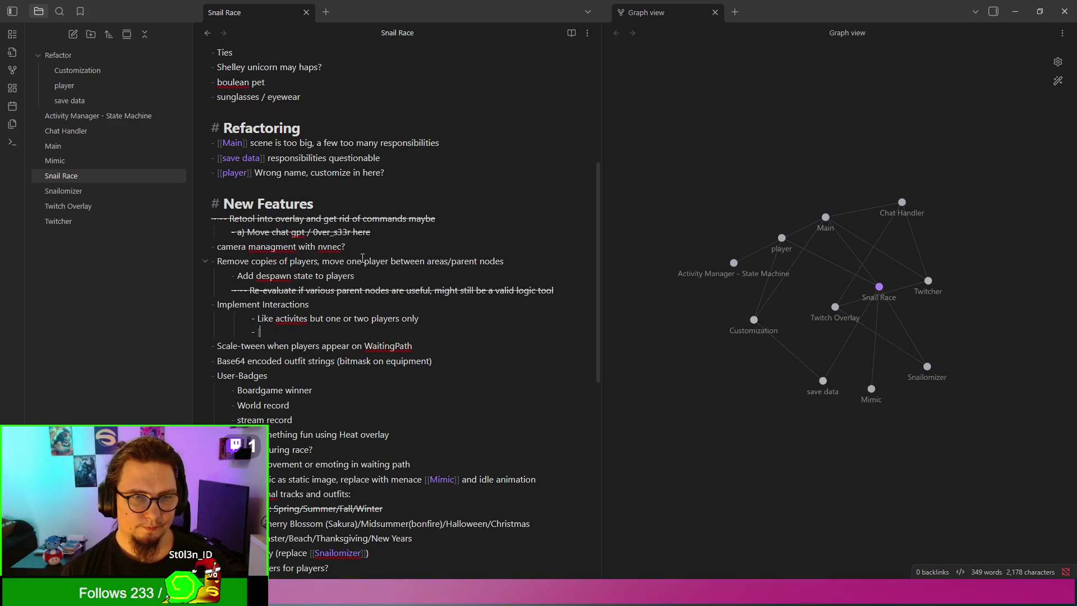
pyautogui.write('[[Player]]')
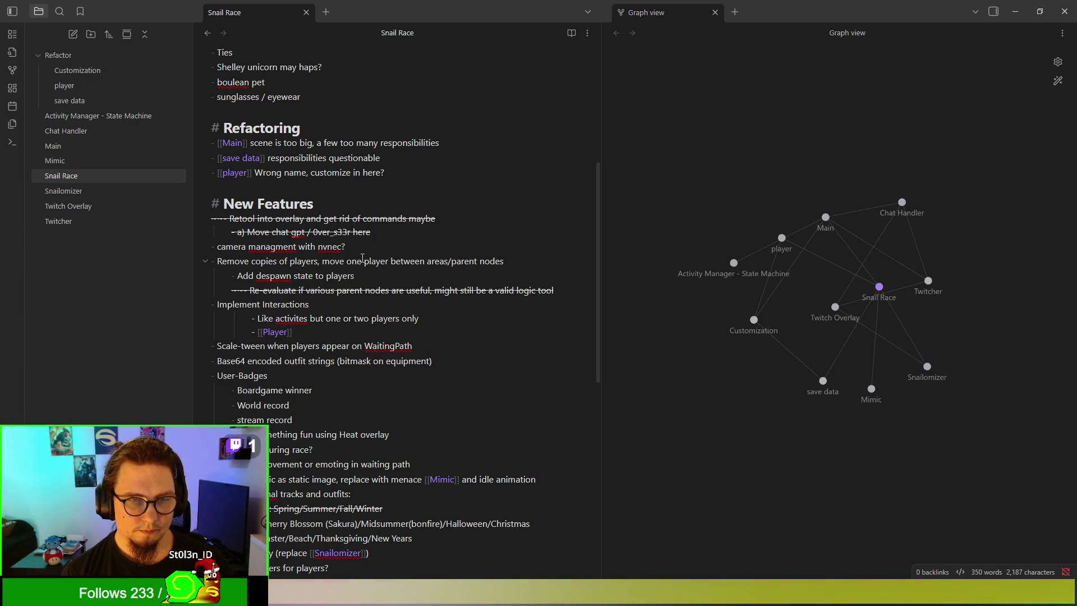
pyautogui.press('BackSpace')
pyautogui.press('BackSpace')
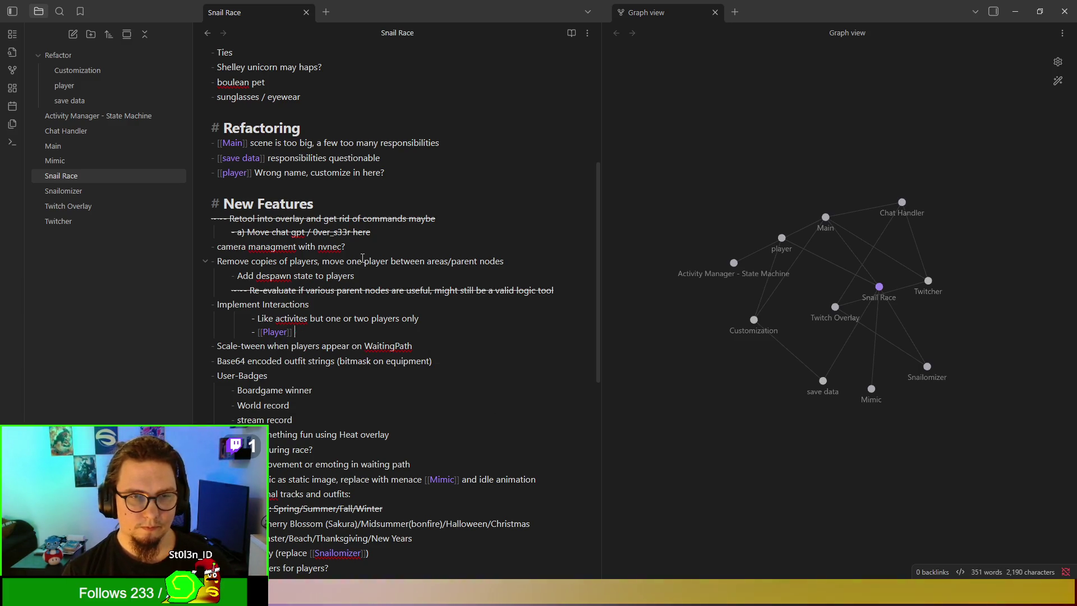
pyautogui.hotkey('ctrl', 'v')
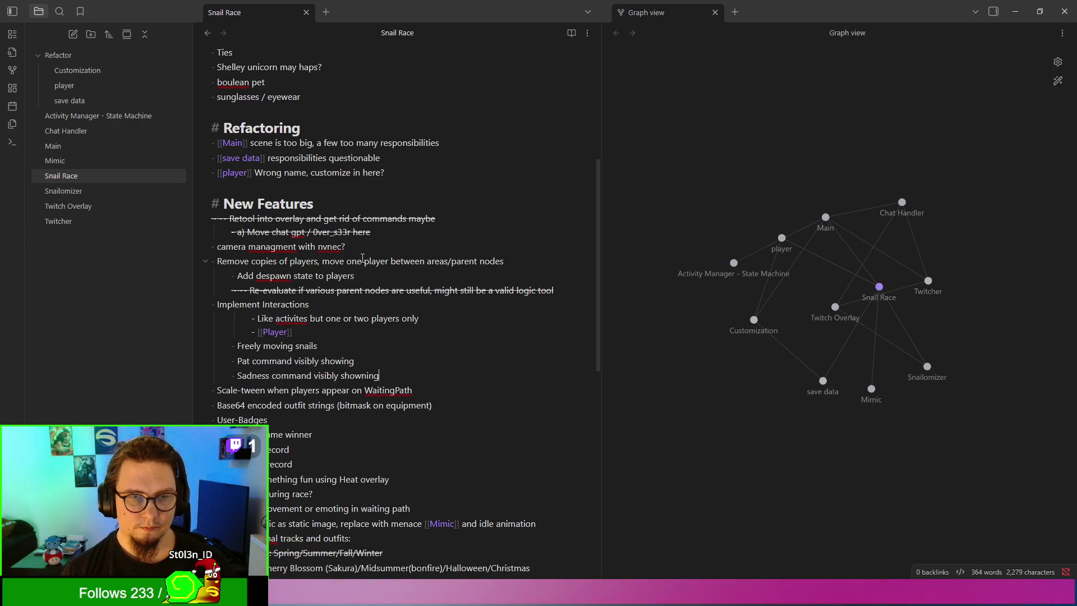
pyautogui.hotkey('ctrl', 'z')
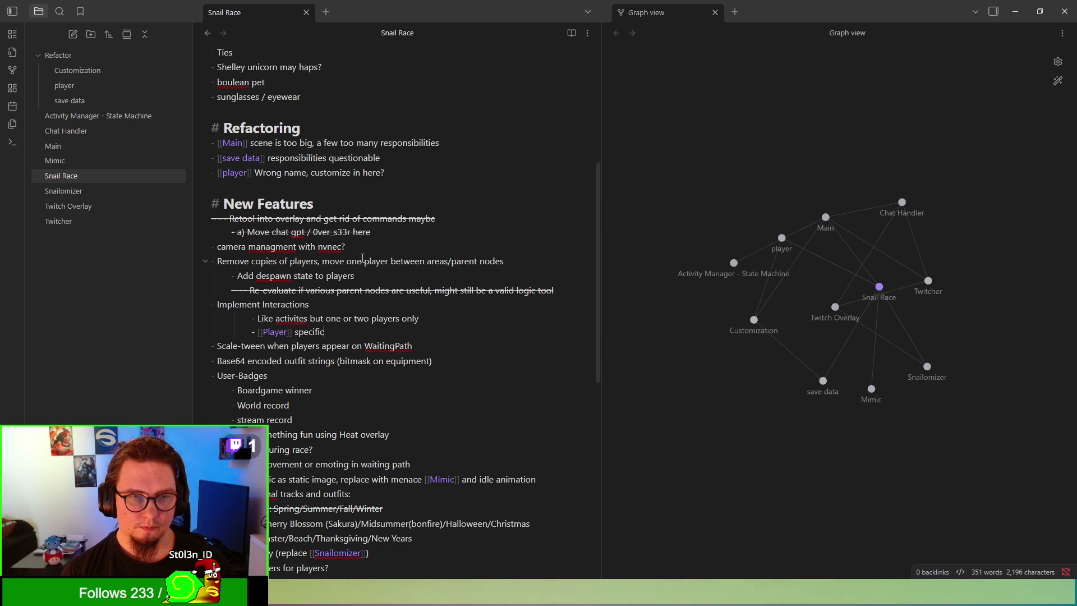
pyautogui.press('Return')
pyautogui.write('Freely moving snails Pat command visibly showing Sadness command visibly showning')
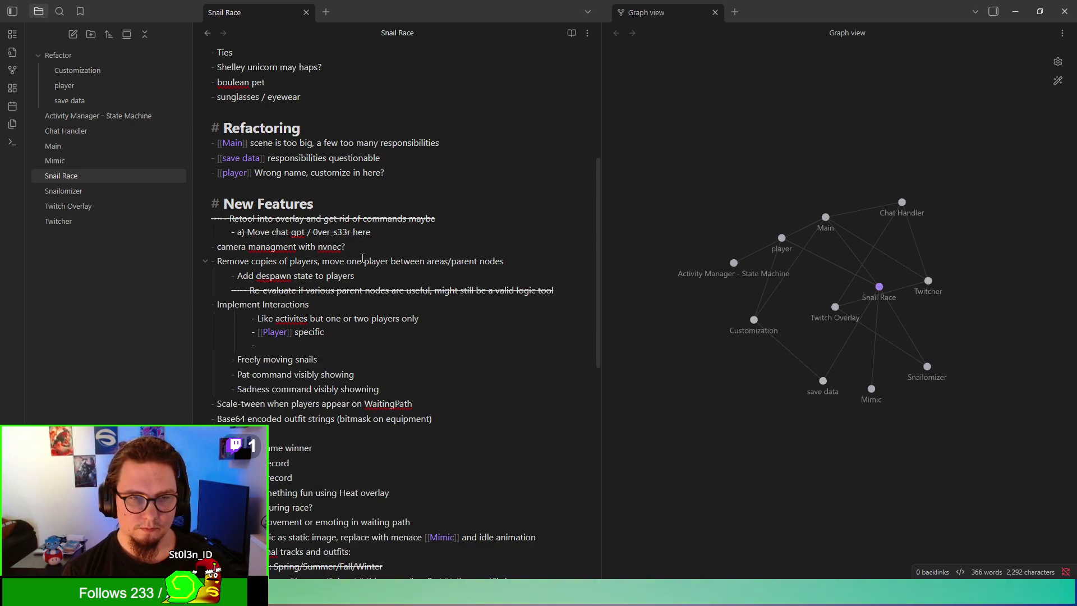
pyautogui.hotkey('ctrl', 'z')
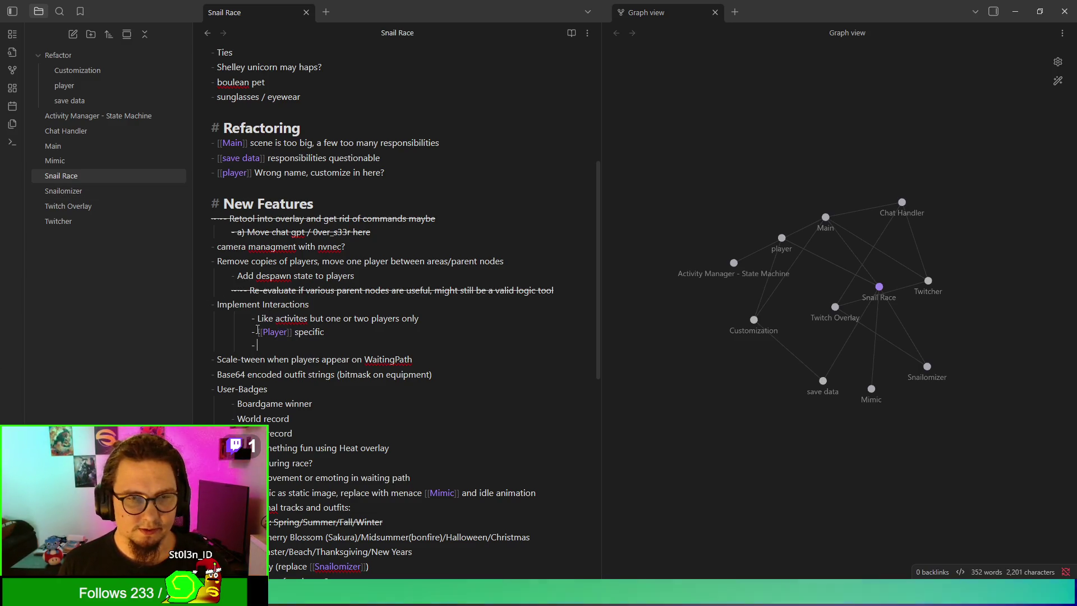
# Step: Turn 'Interactions' into an [[Interactions]] link, delete its sub-points, and open the new note
pyautogui.doubleClick(287, 306)
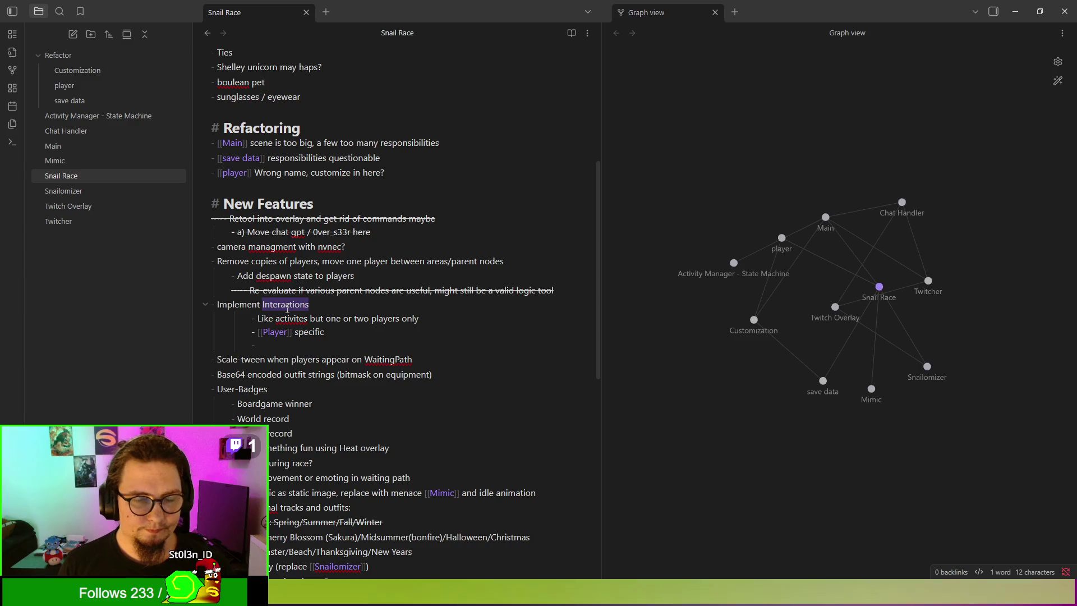
pyautogui.press('BackSpace')
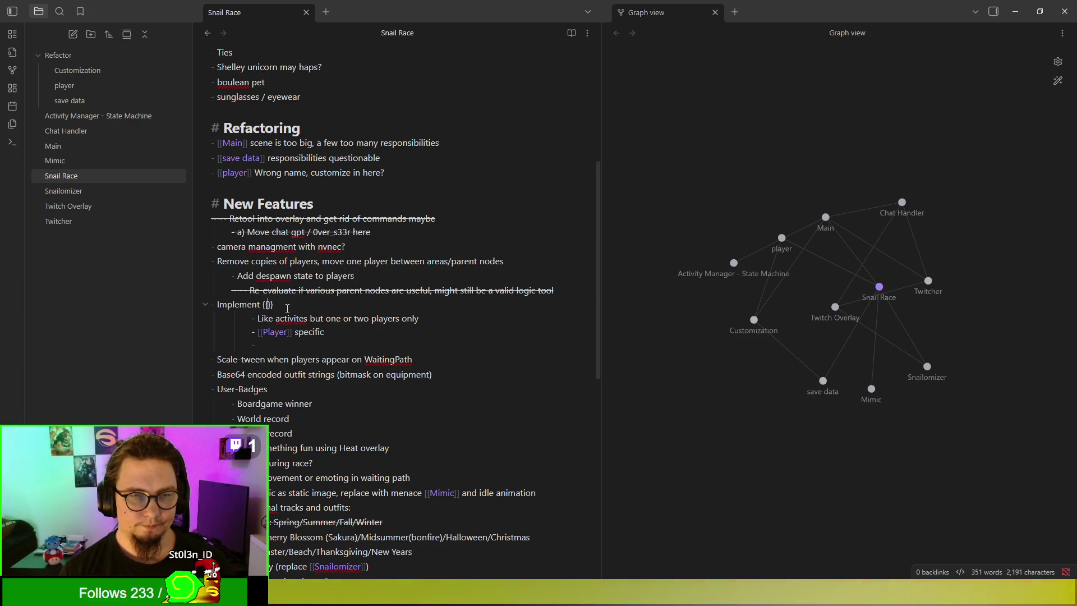
pyautogui.write('[[Interactions')
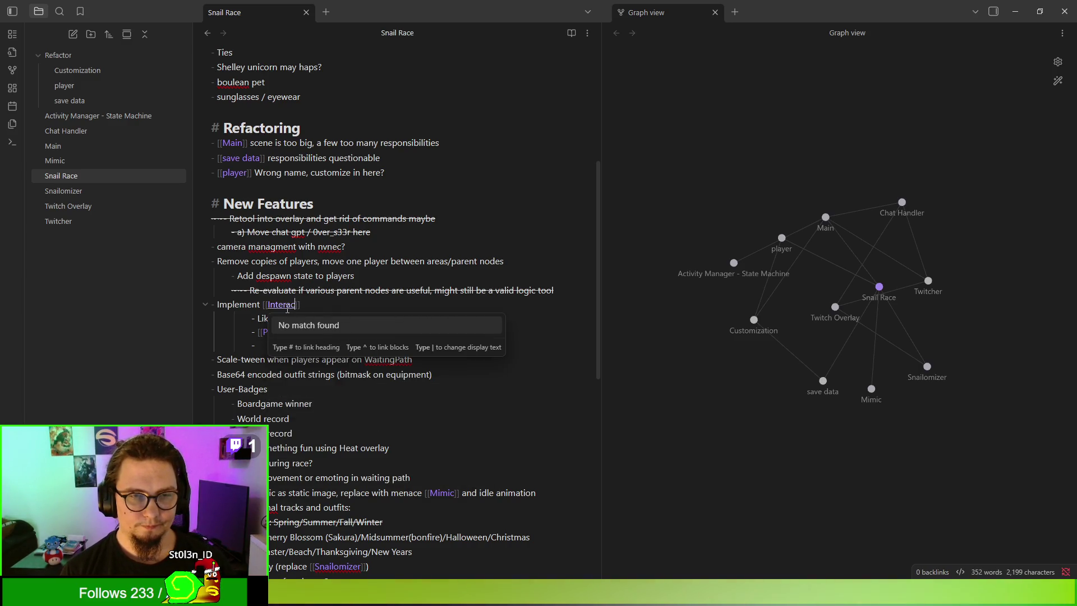
pyautogui.press('Escape')
pyautogui.moveTo(213, 345)
pyautogui.mouseDown()
pyautogui.moveTo(318, 359)
pyautogui.moveTo(307, 305)
pyautogui.mouseUp()
pyautogui.press('BackSpace')
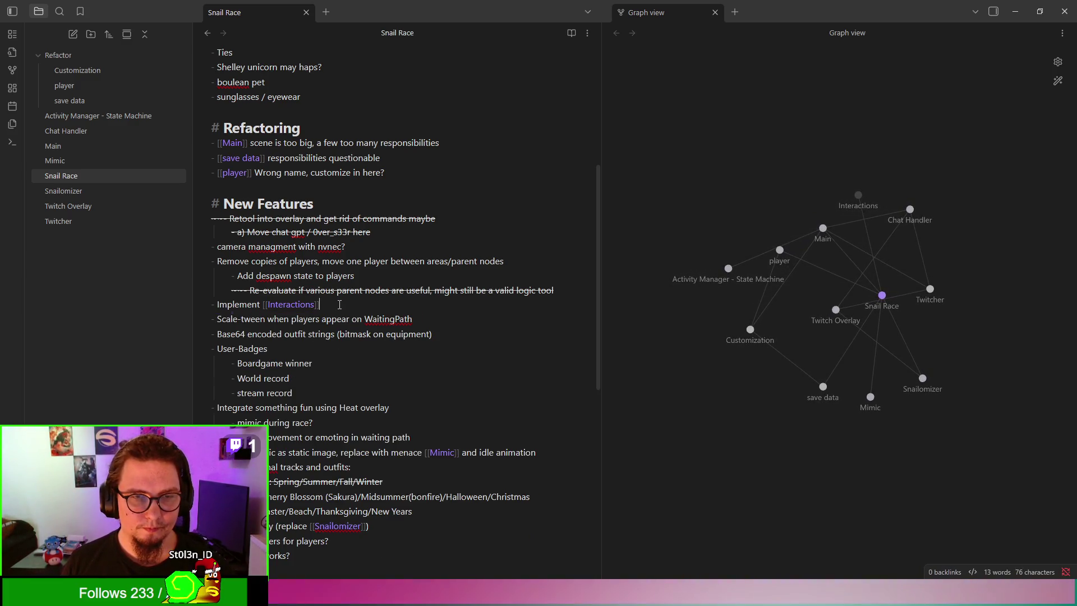
pyautogui.click(307, 305)
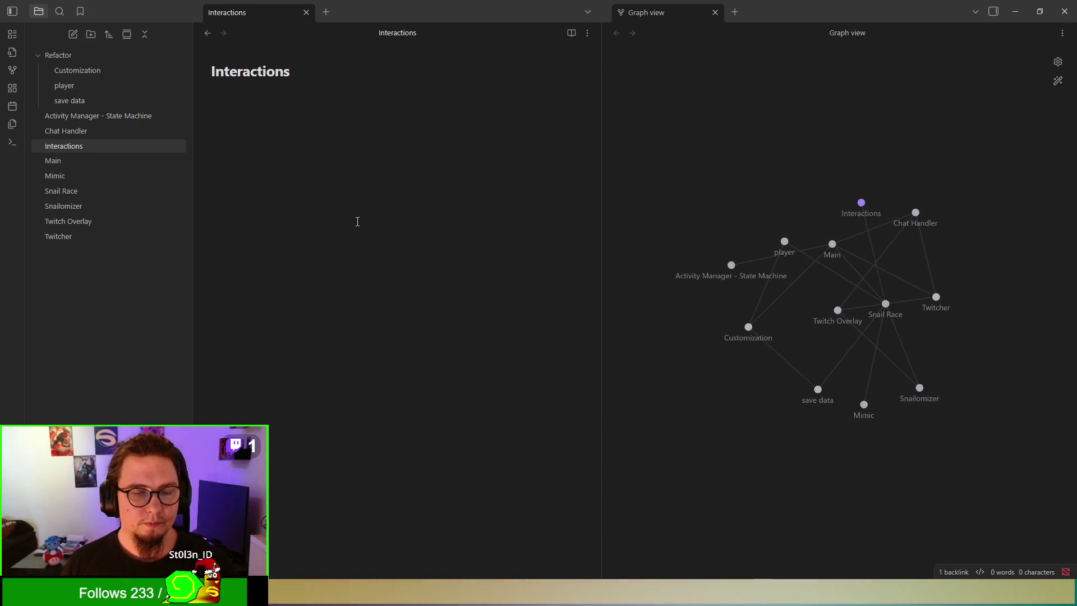
# Step: Write the intro: like activities, interactions queue into the players command queue but affect one or two players at most
pyautogui.write('Like act')
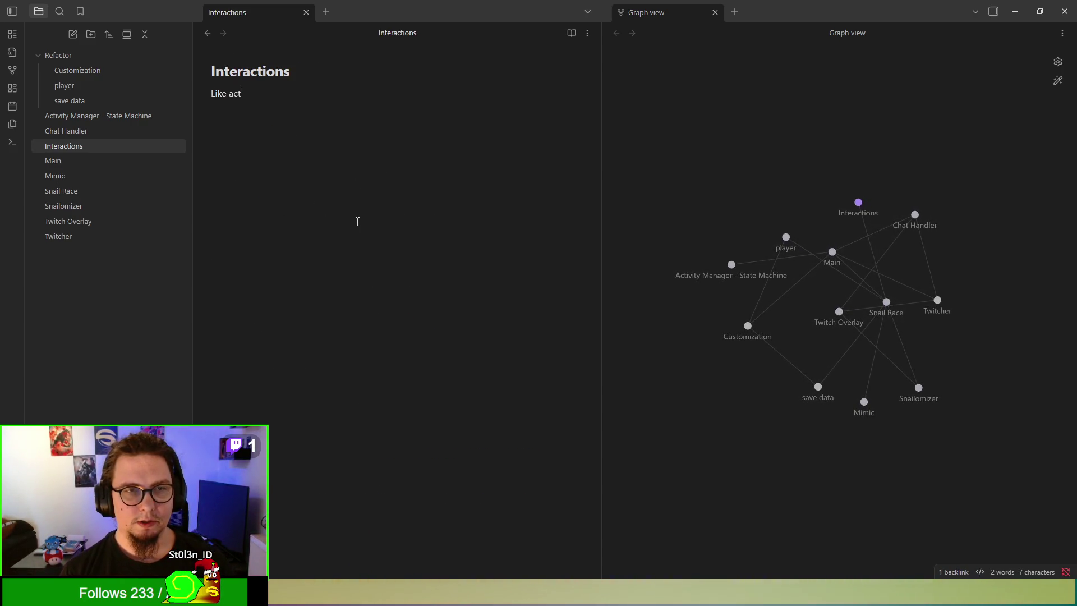
pyautogui.write('ivties, player inte')
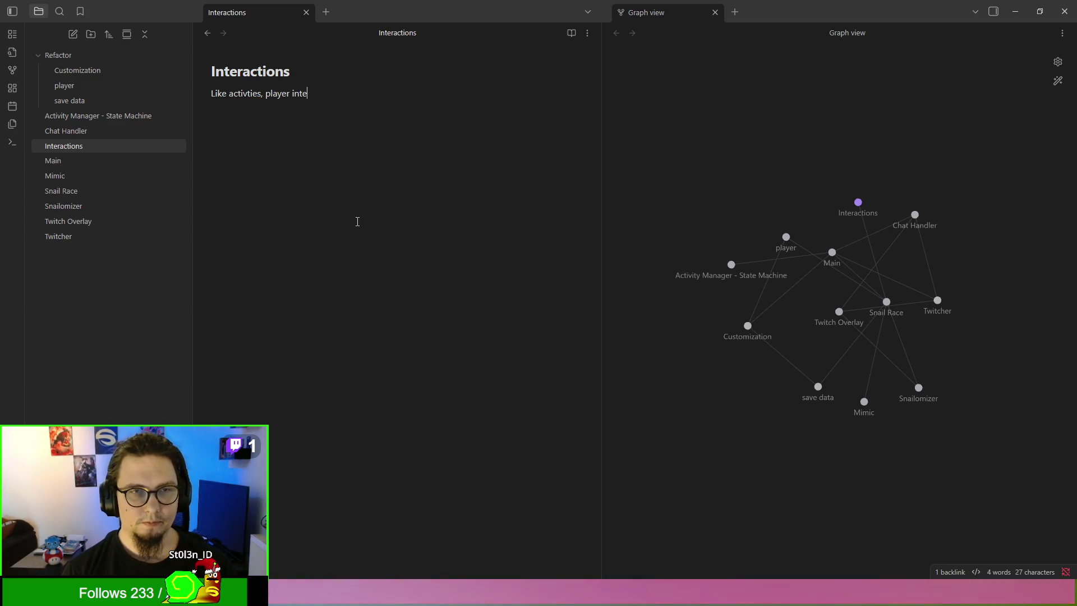
pyautogui.write('ractions can ')
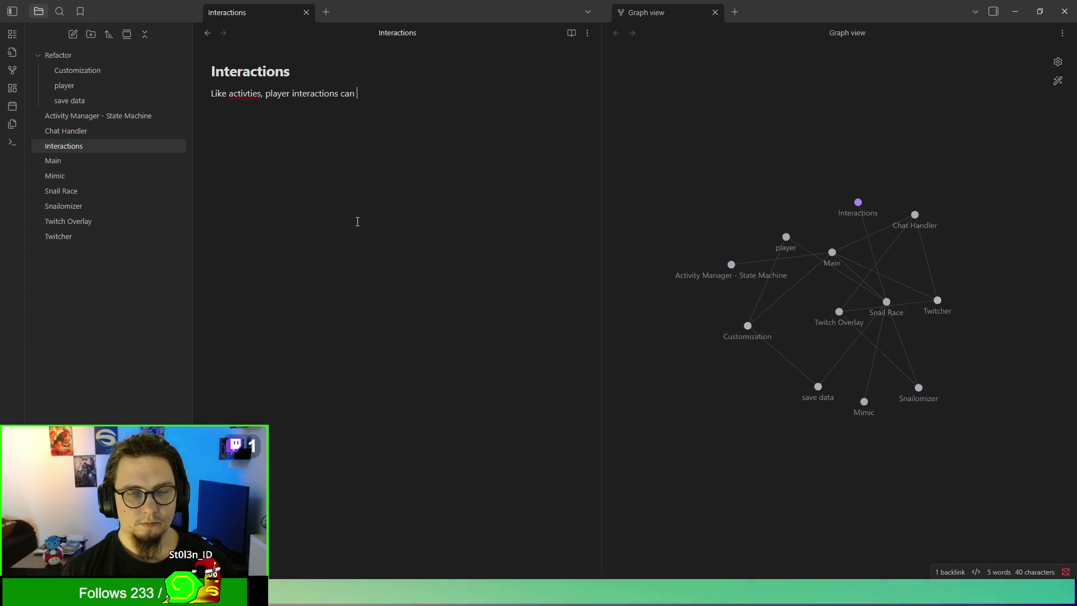
pyautogui.write('be sma')
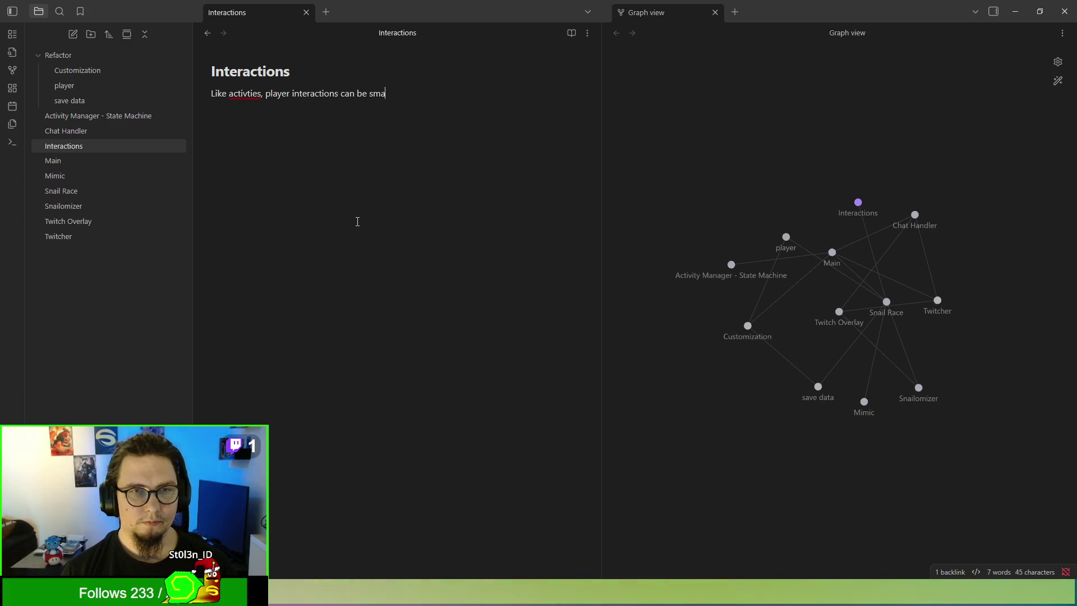
pyautogui.press('BackSpace')
pyautogui.press('BackSpace')
pyautogui.press('BackSpace')
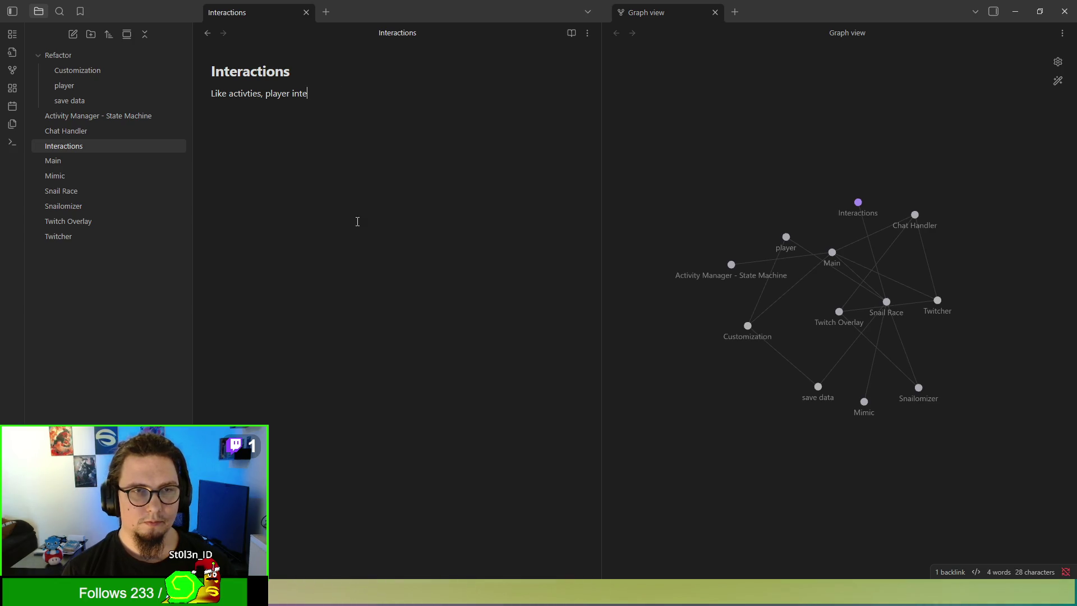
pyautogui.write('racctions')
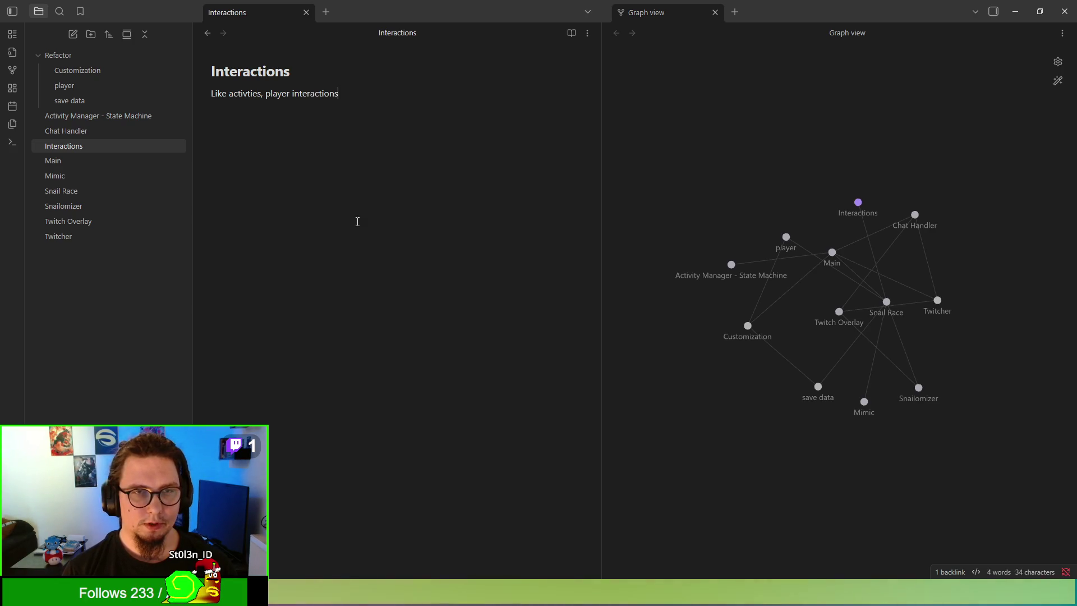
pyautogui.write(' queue')
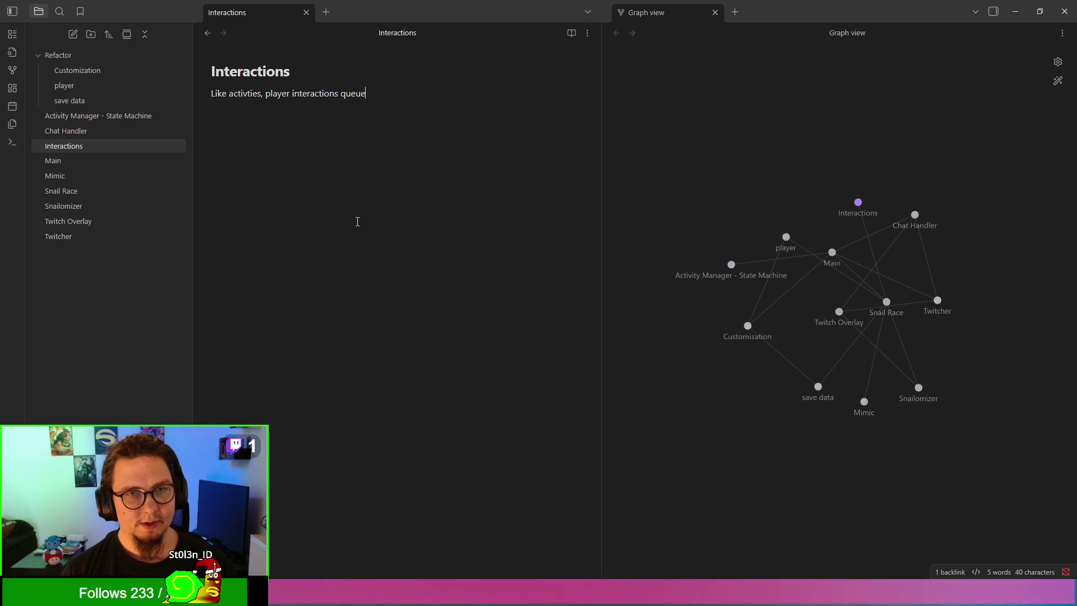
pyautogui.write(' into the')
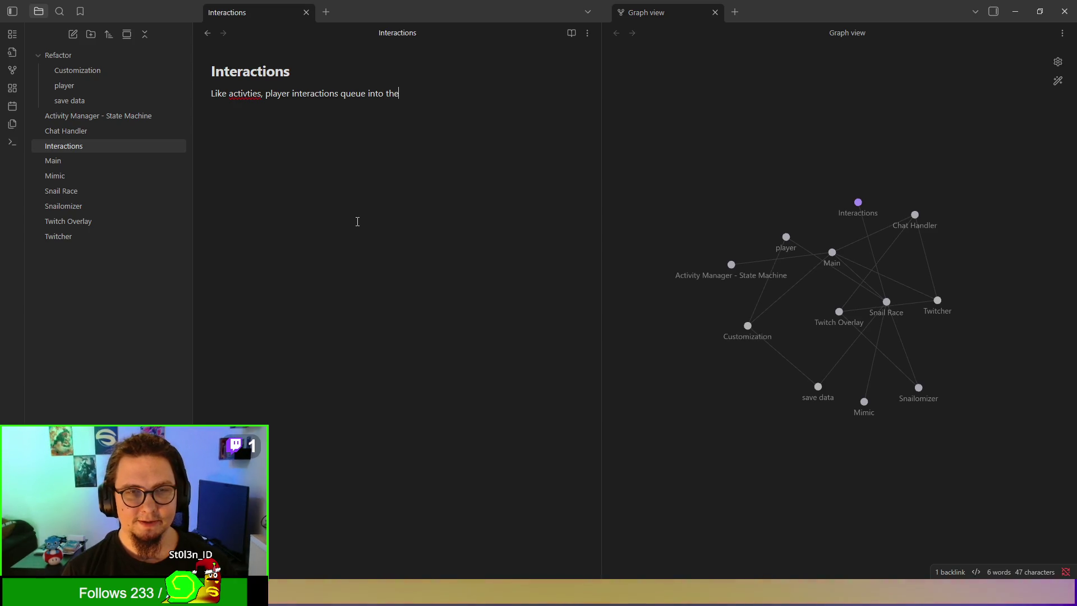
pyautogui.press('BackSpace')
pyautogui.press('BackSpace')
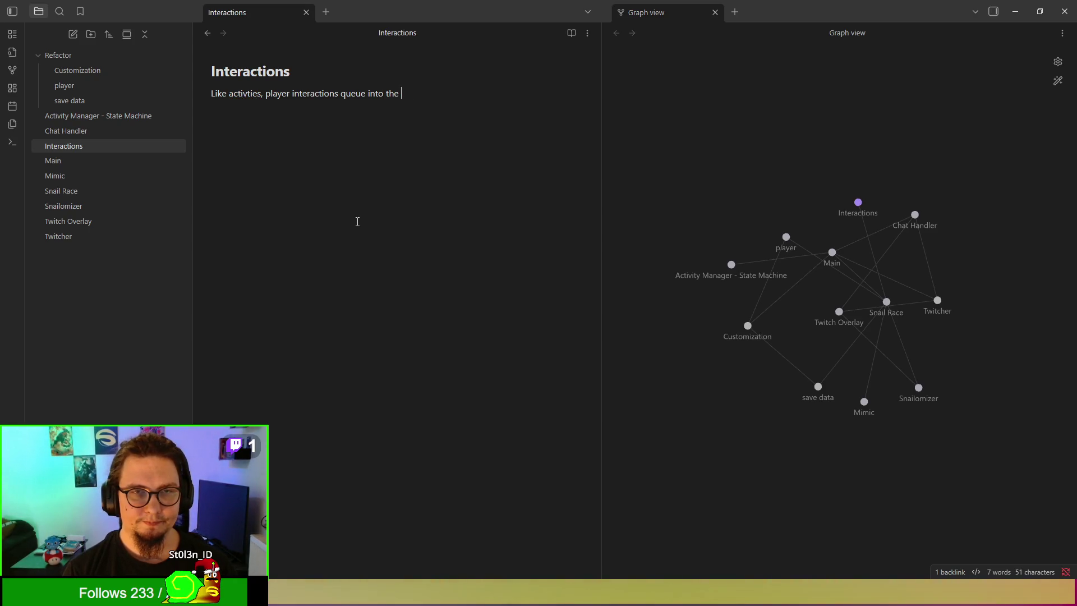
pyautogui.press('BackSpace')
pyautogui.write('pl')
pyautogui.write('ayers w')
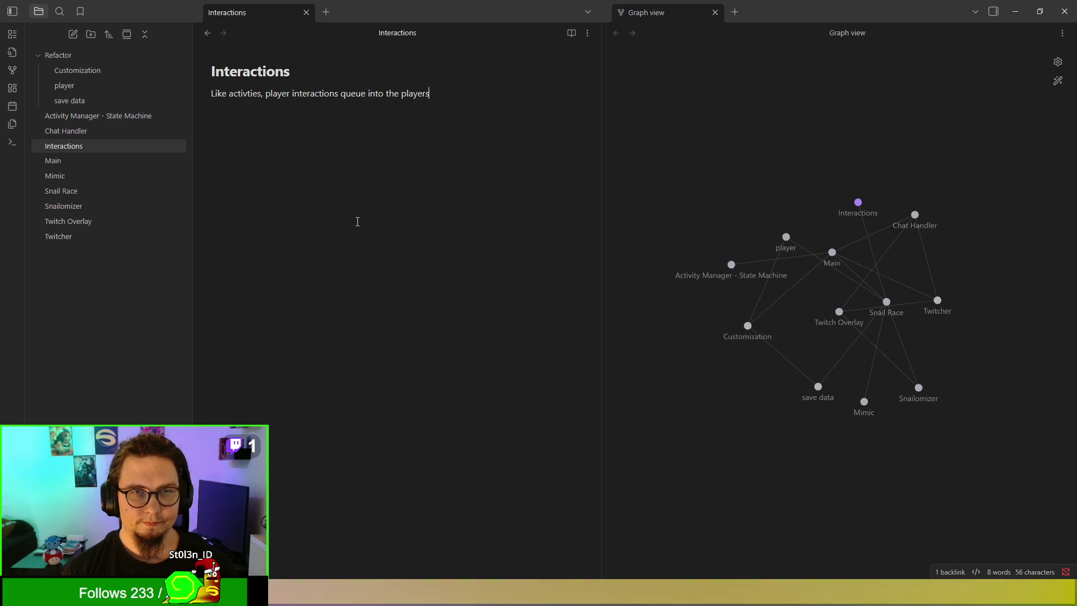
pyautogui.press('BackSpace')
pyautogui.write('command qu')
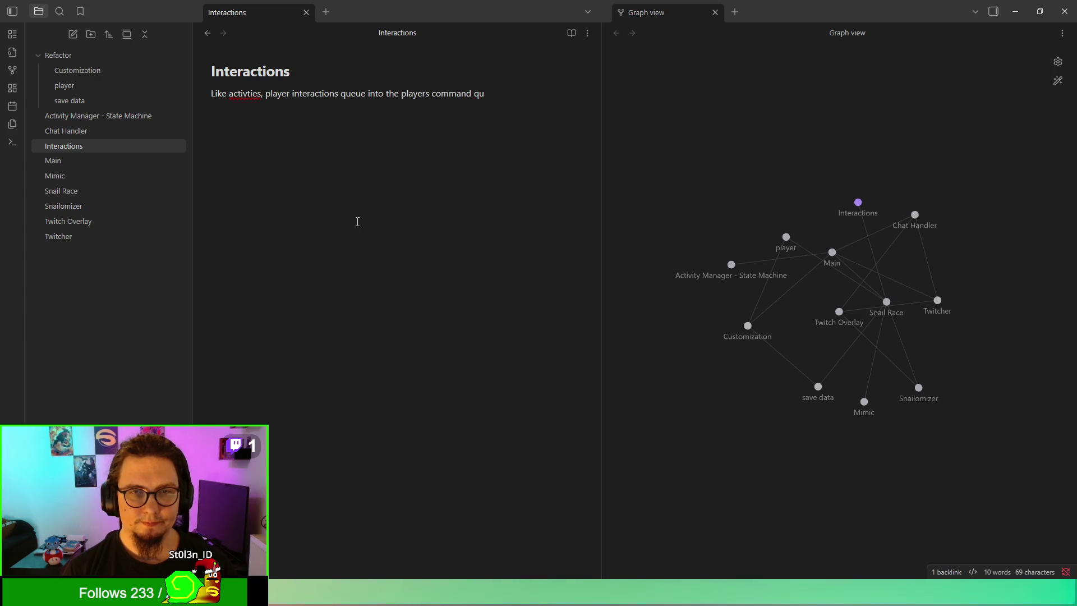
pyautogui.write('eue')
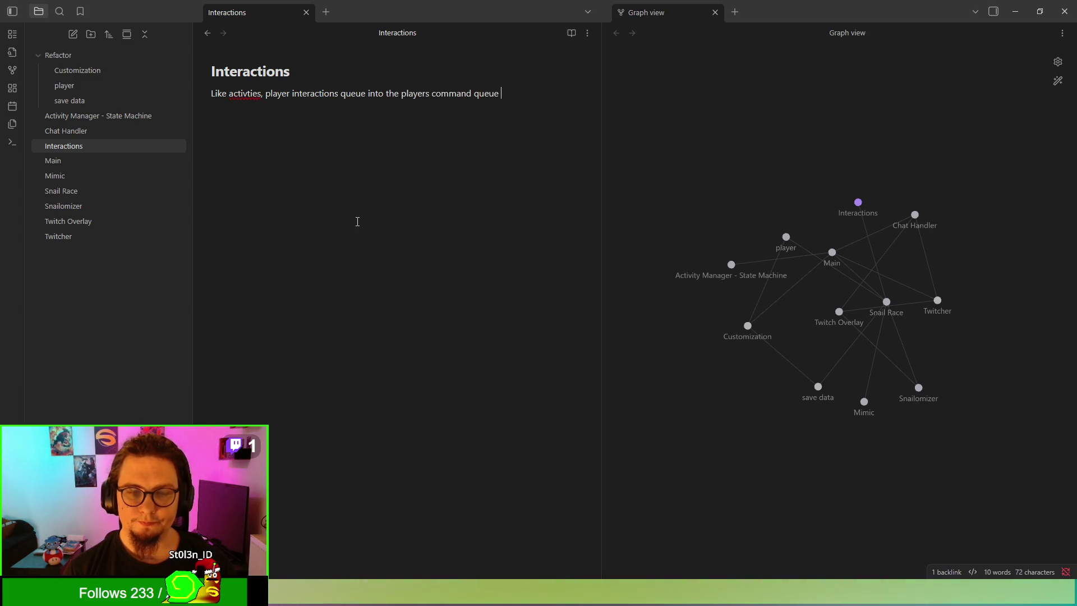
pyautogui.write(' and')
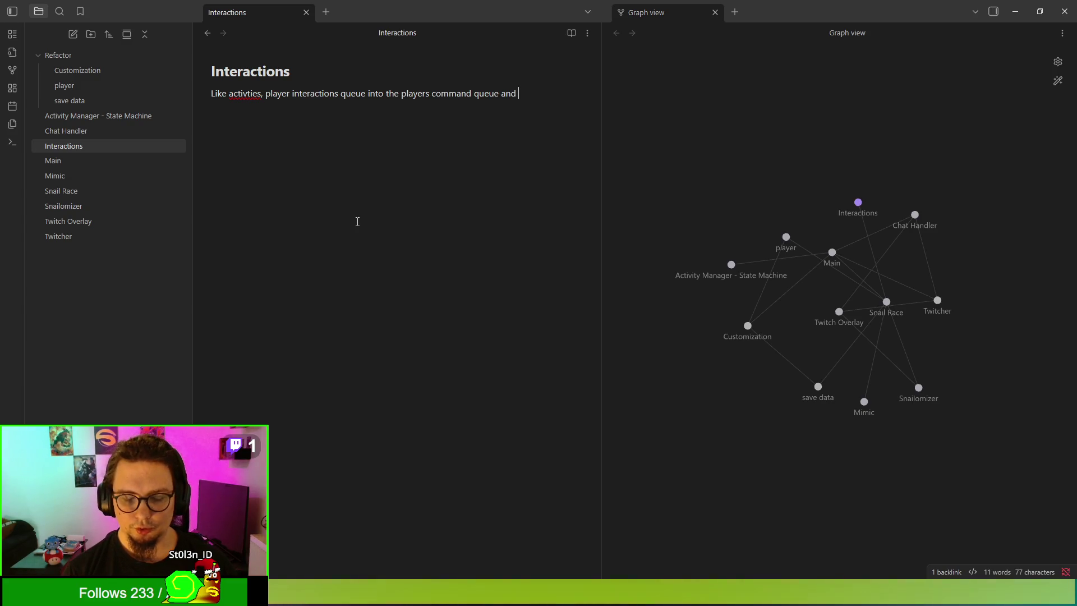
pyautogui.press('BackSpace')
pyautogui.press('BackSpace')
pyautogui.press('BackSpace')
pyautogui.write('but on')
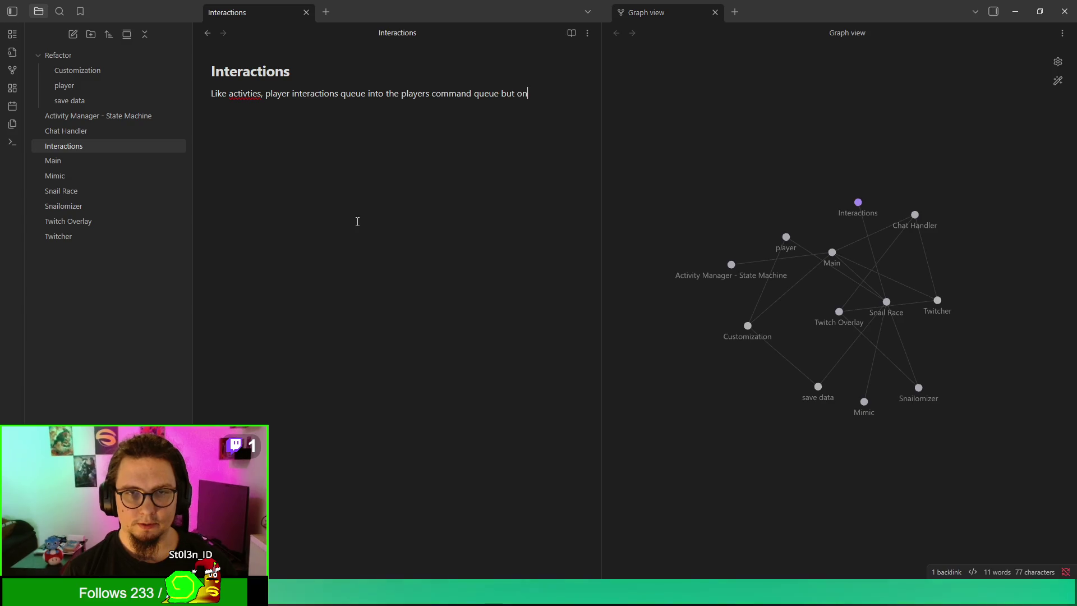
pyautogui.write('ly if the')
pyautogui.press('BackSpace')
pyautogui.press('BackSpace')
pyautogui.press('BackSpace')
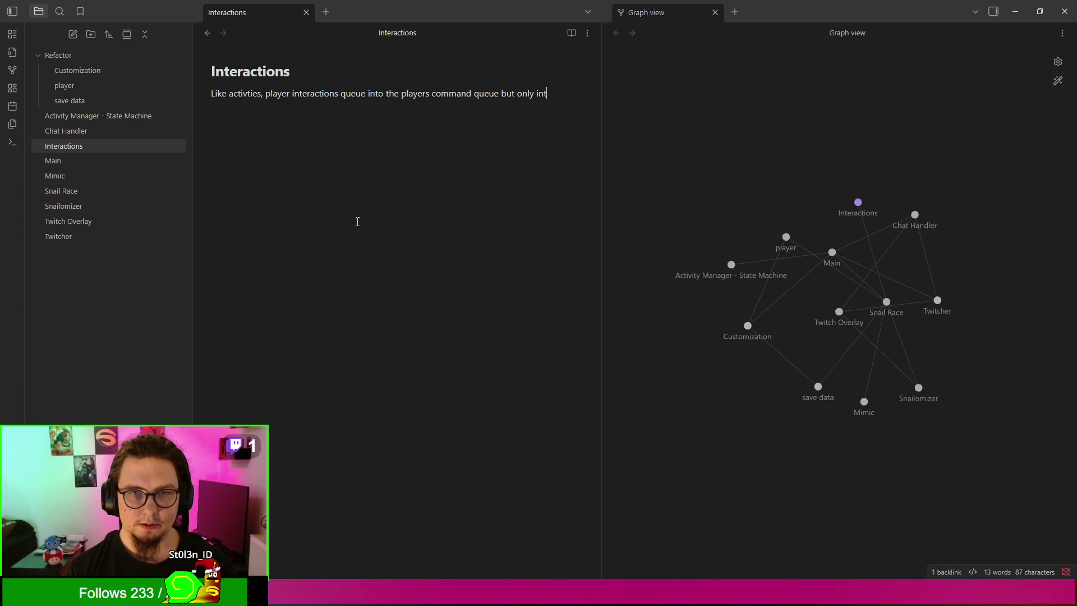
pyautogui.press('BackSpace')
pyautogui.write('affe')
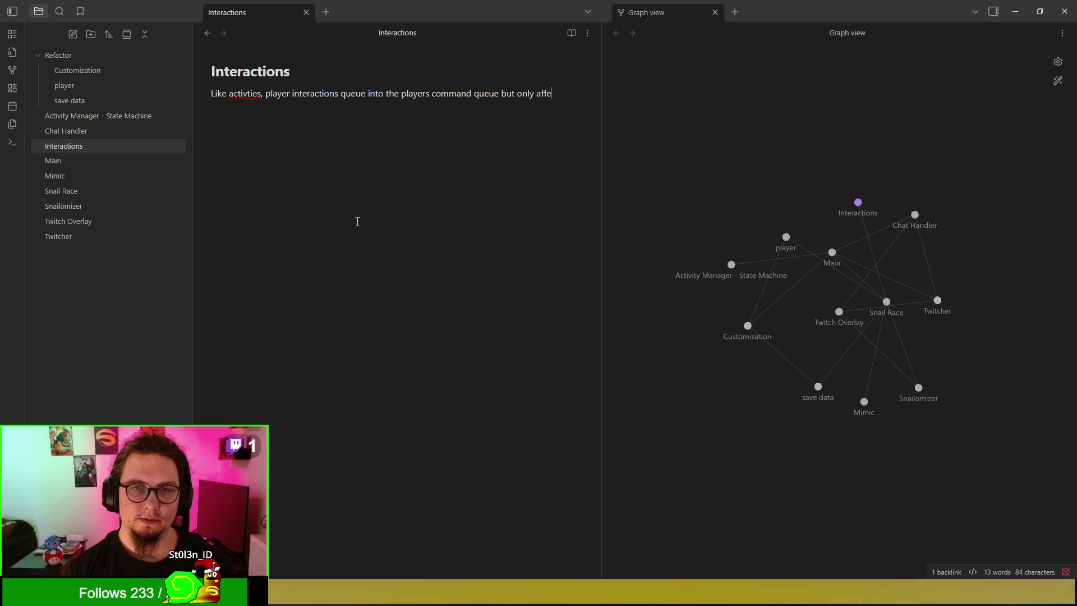
pyautogui.write('ct one')
pyautogui.press('BackSpace')
pyautogui.press('BackSpace')
pyautogui.press('BackSpace')
pyautogui.write('t')
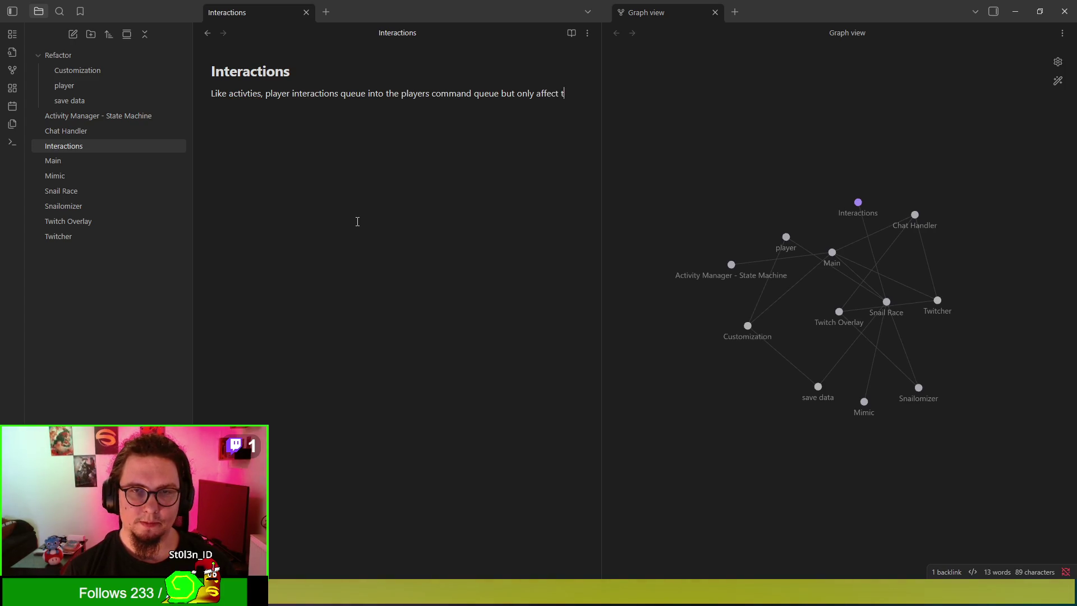
pyautogui.write('hat one plaayer or two players at most.')
pyautogui.press('Return')
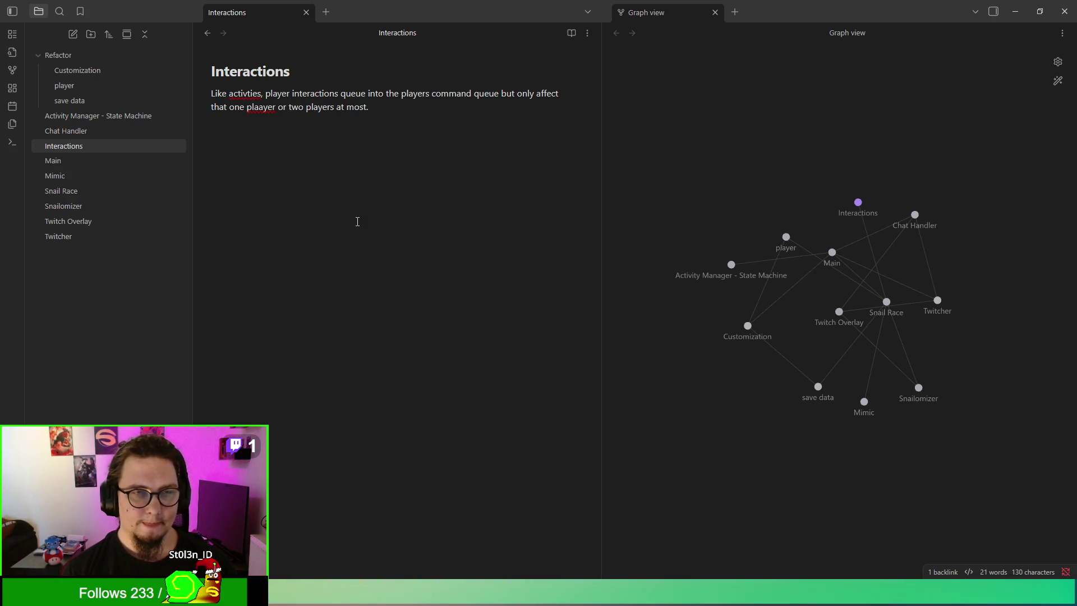
# Step: Correct 'plaayer' to 'player' and start an empty line below the paragraph
pyautogui.press('Up')
pyautogui.press('Delete')
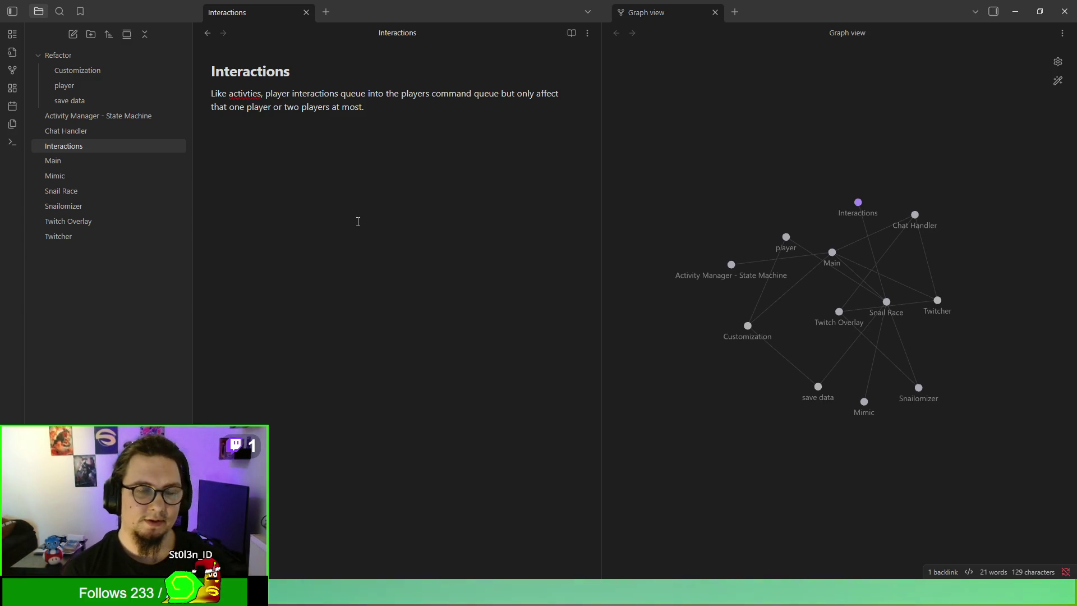
pyautogui.press('Return')
pyautogui.write('Is')
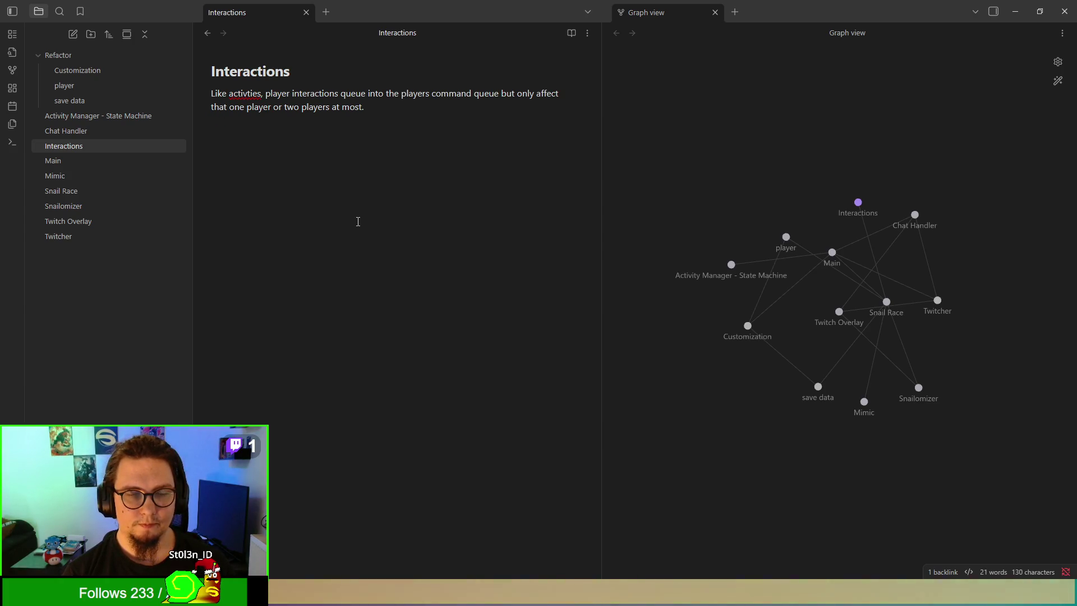
pyautogui.write('Is a')
pyautogui.press('BackSpace')
pyautogui.press('BackSpace')
pyautogui.press('BackSpace')
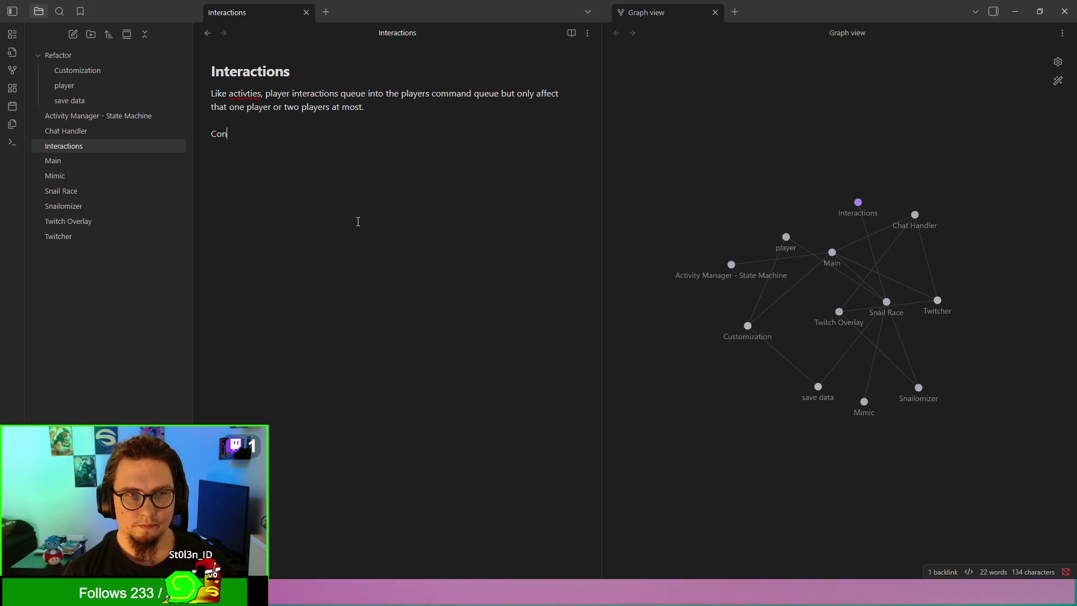
# Step: Add a '## Key Concepts' heading with the bullet 'Controlled by the activity manager'
pyautogui.write('#')
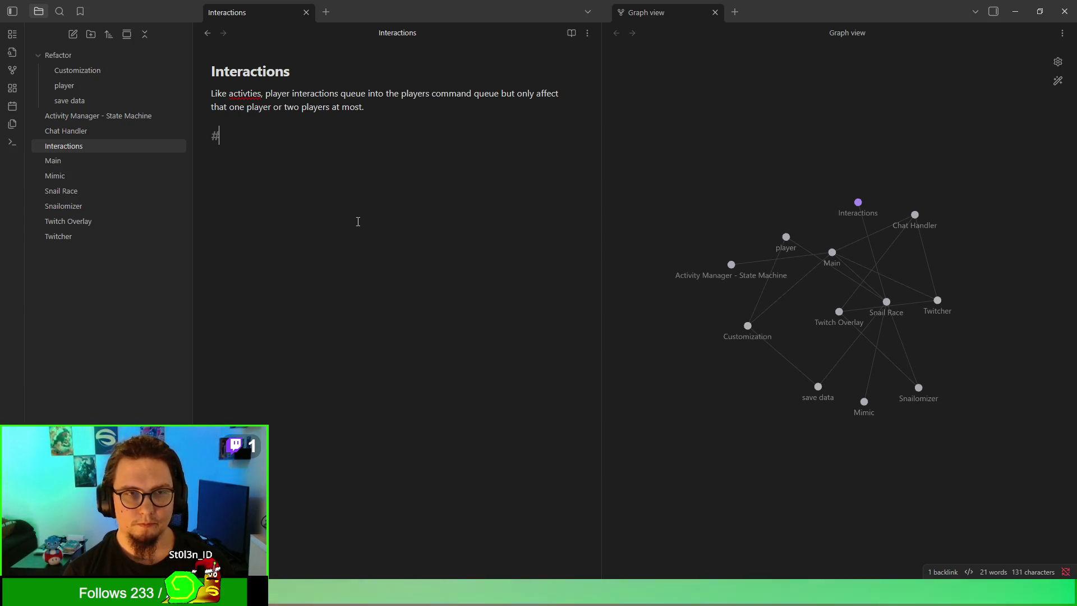
pyautogui.write('# ')
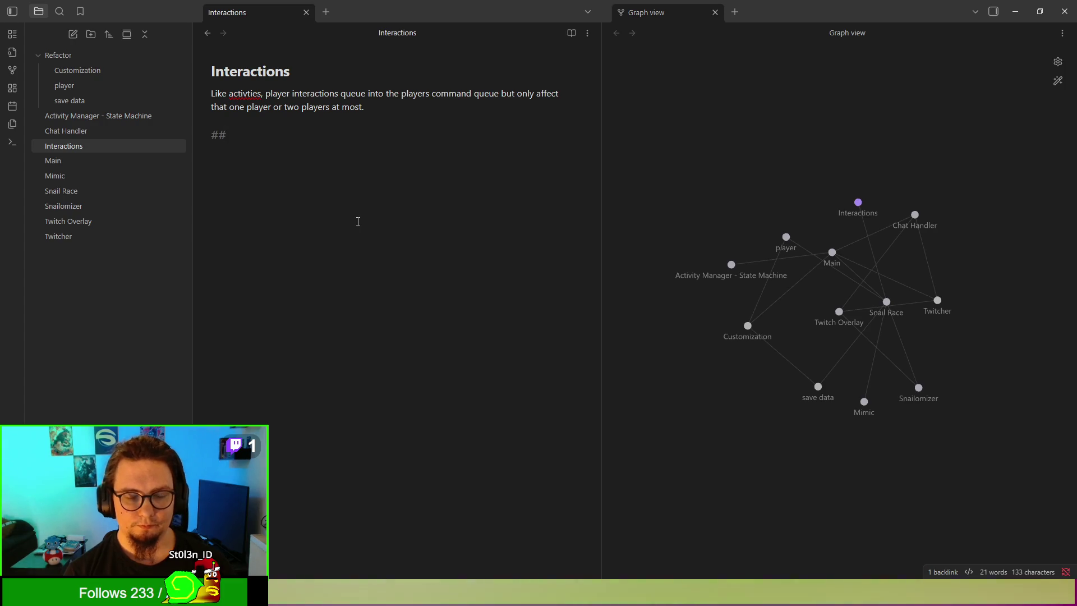
pyautogui.write('Key Concepts')
pyautogui.press('Return')
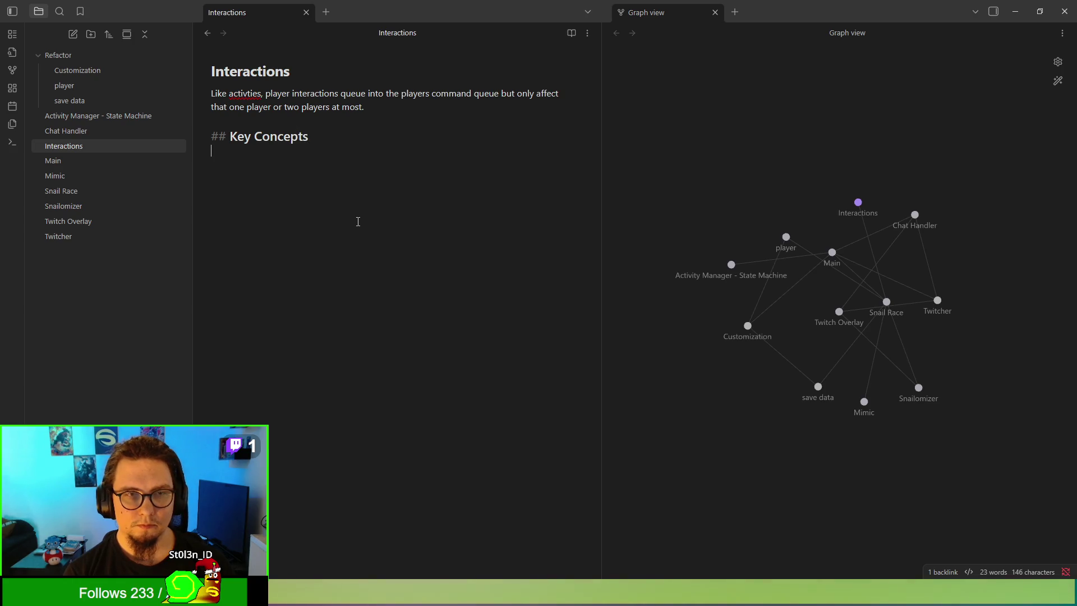
pyautogui.write('-Controlled ')
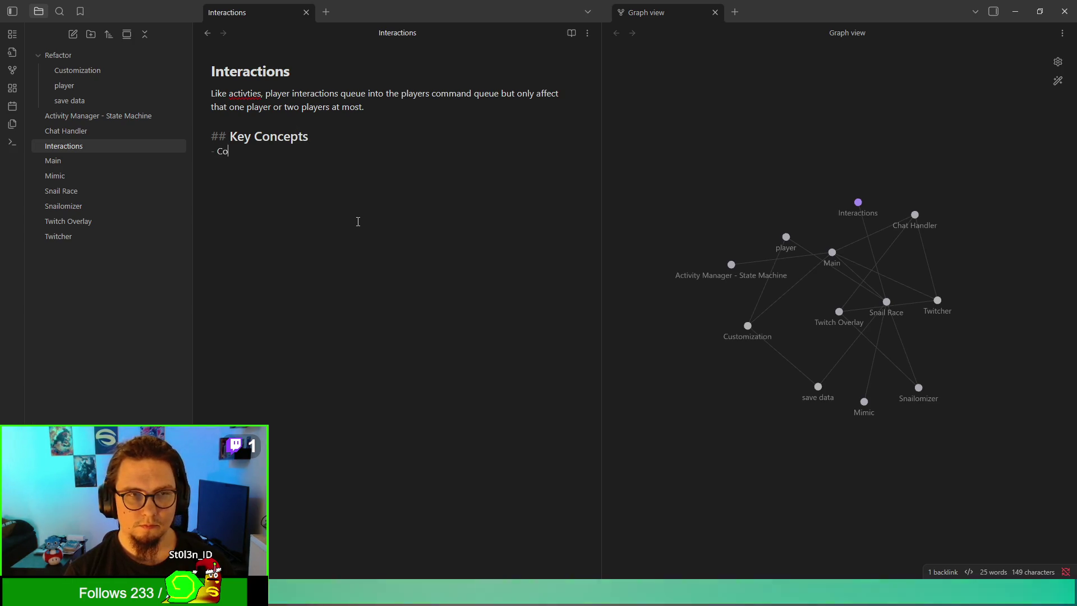
pyautogui.write('by th')
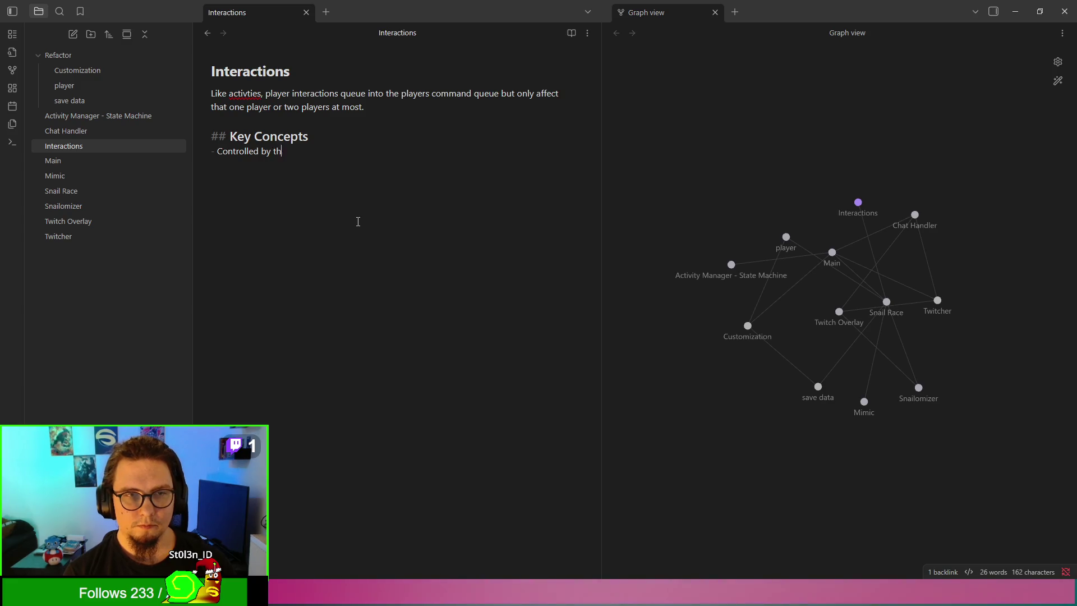
pyautogui.write('e activity yours')
pyautogui.press('BackSpace')
pyautogui.press('BackSpace')
pyautogui.press('BackSpace')
pyautogui.press('BackSpace')
pyautogui.write('manager')
pyautogui.press('BackSpace')
pyautogui.press('BackSpace')
pyautogui.press('BackSpace')
pyautogui.write('ge')
pyautogui.press('Return')
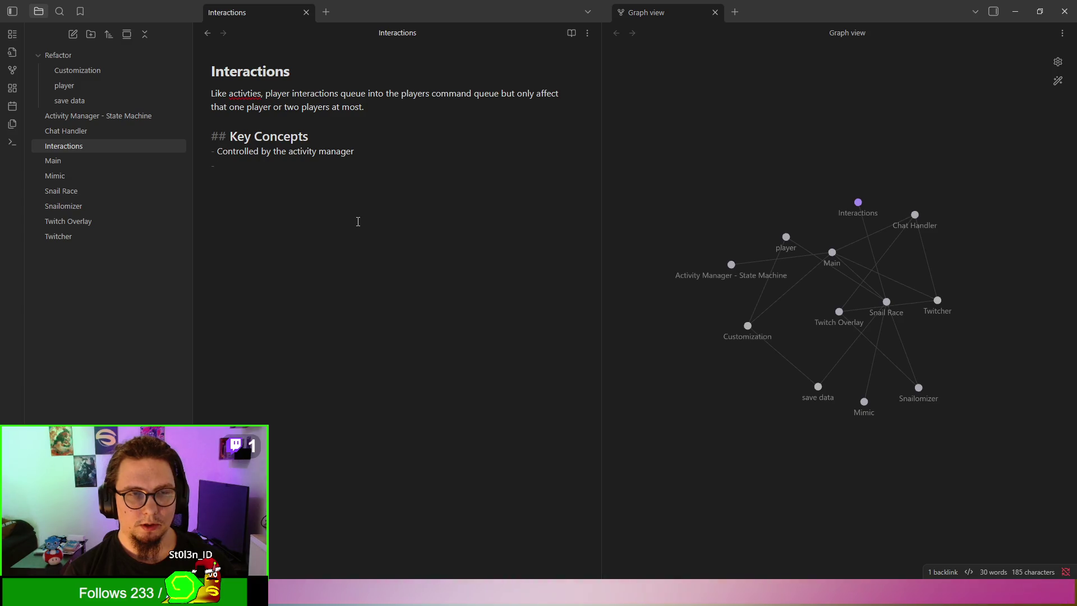
# Step: Add the bullet 'Interactions involving multiple players need to resolve before activities (Priotizing)'
pyautogui.write('Interactions')
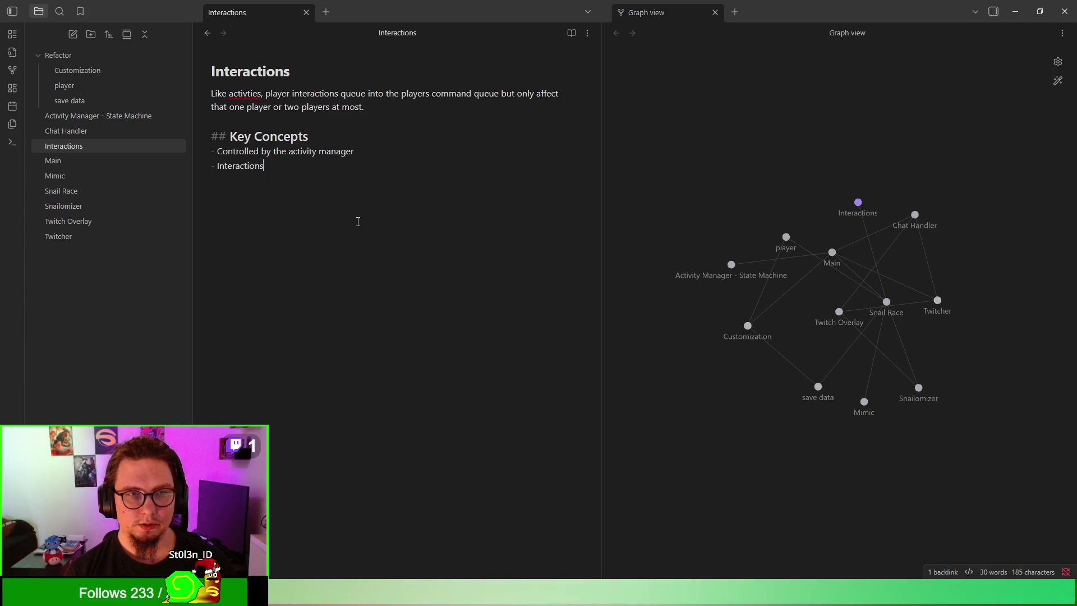
pyautogui.write(' involving tw')
pyautogui.press('BackSpace')
pyautogui.press('BackSpace')
pyautogui.press('BackSpace')
pyautogui.write('m')
pyautogui.press('BackSpace')
pyautogui.write('multi')
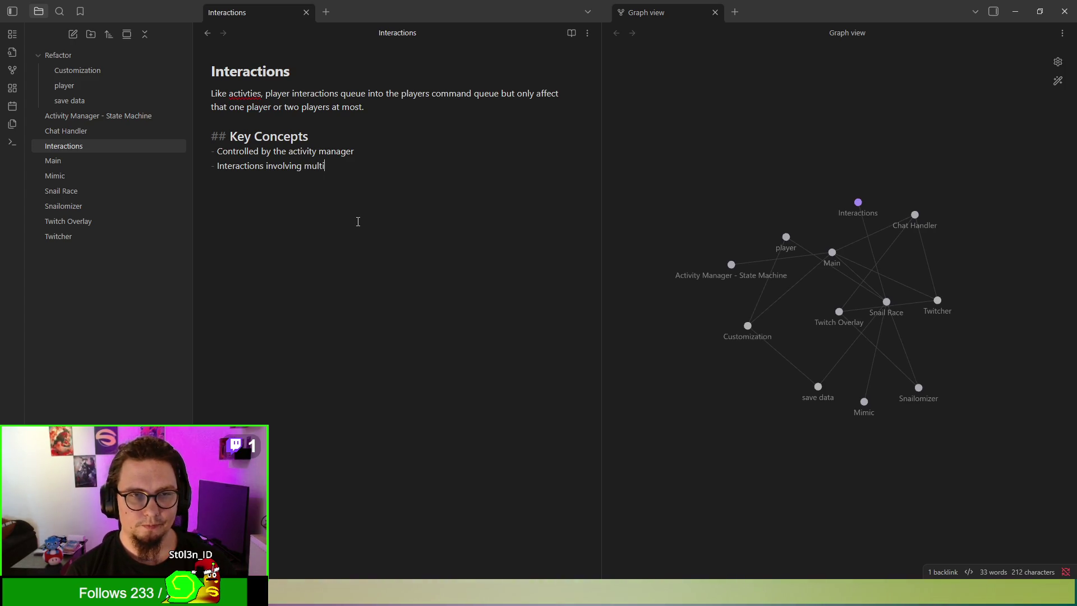
pyautogui.write('ple ')
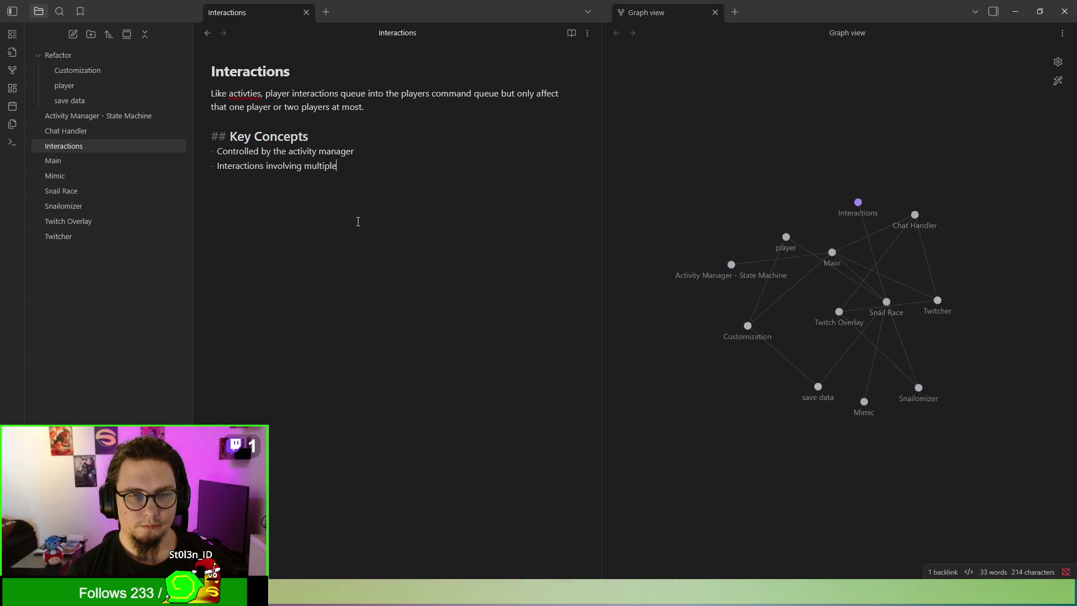
pyautogui.write('pl')
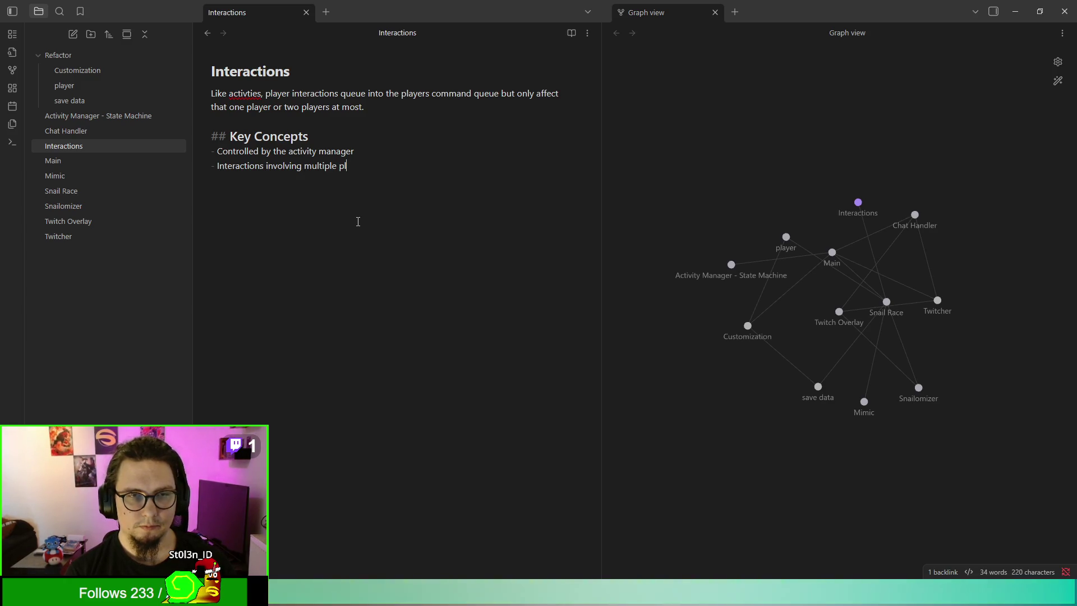
pyautogui.write('ayers need to ')
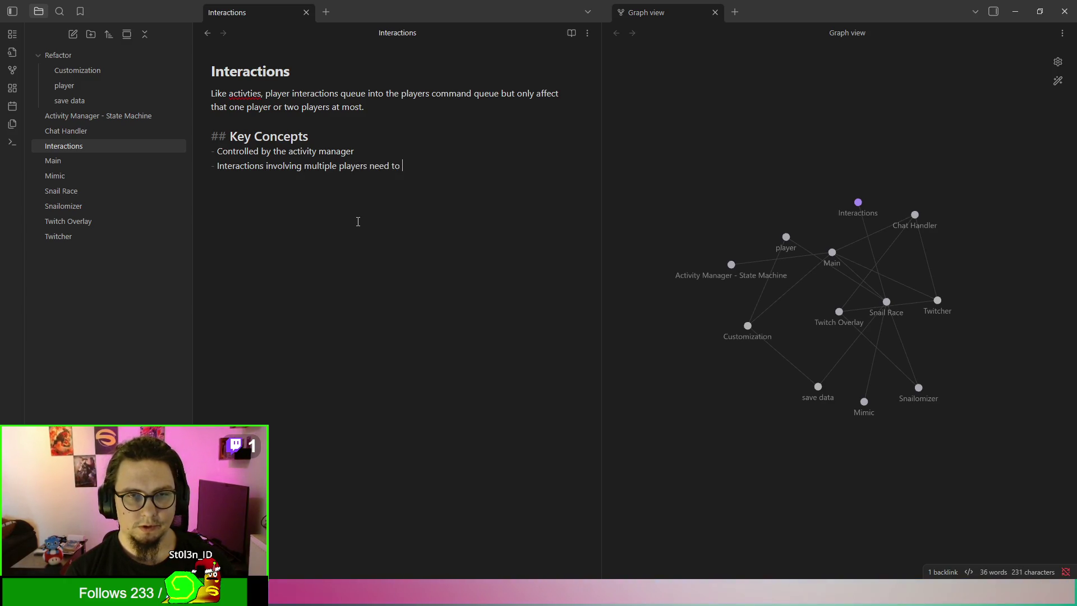
pyautogui.write('resolve before a')
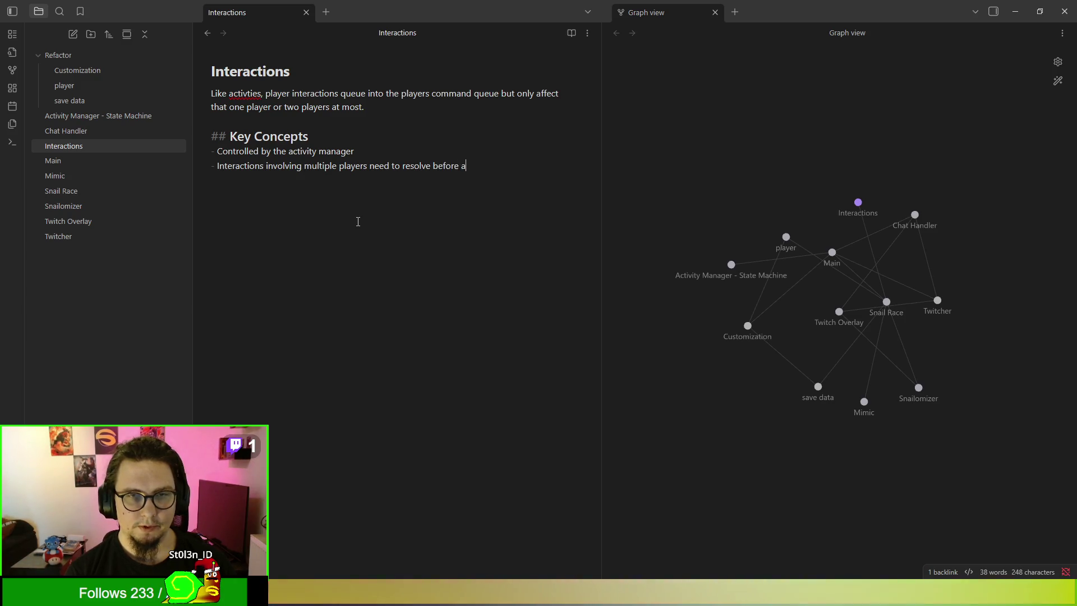
pyautogui.write('ctivits')
pyautogui.press('BackSpace')
pyautogui.press('BackSpace')
pyautogui.press('BackSpace')
pyautogui.write('ies (')
pyautogui.press('BackSpace')
pyautogui.press('BackSpace')
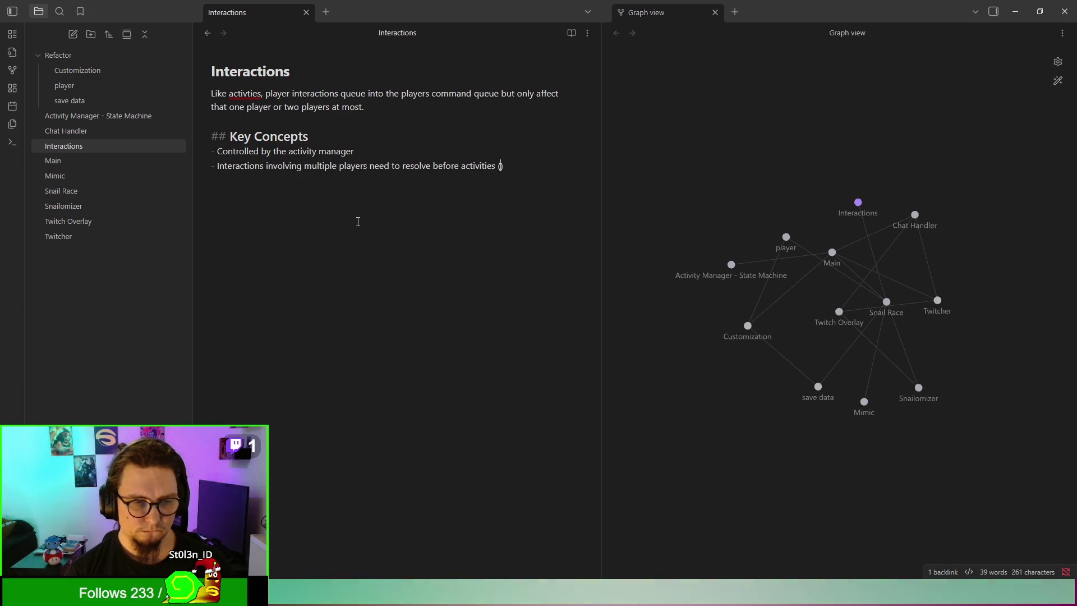
pyautogui.write('Prio')
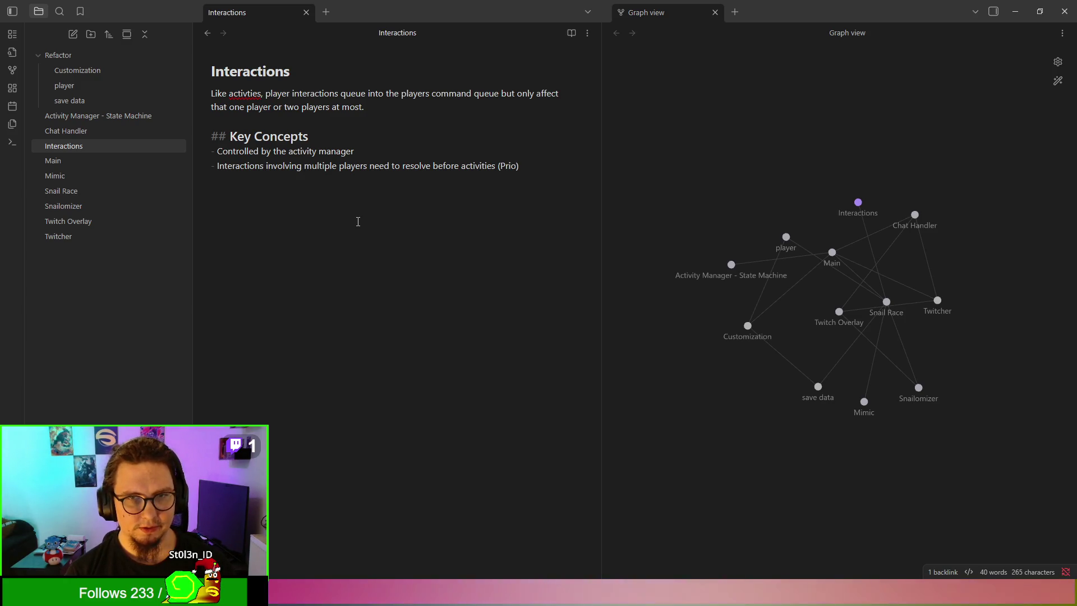
pyautogui.write('ti')
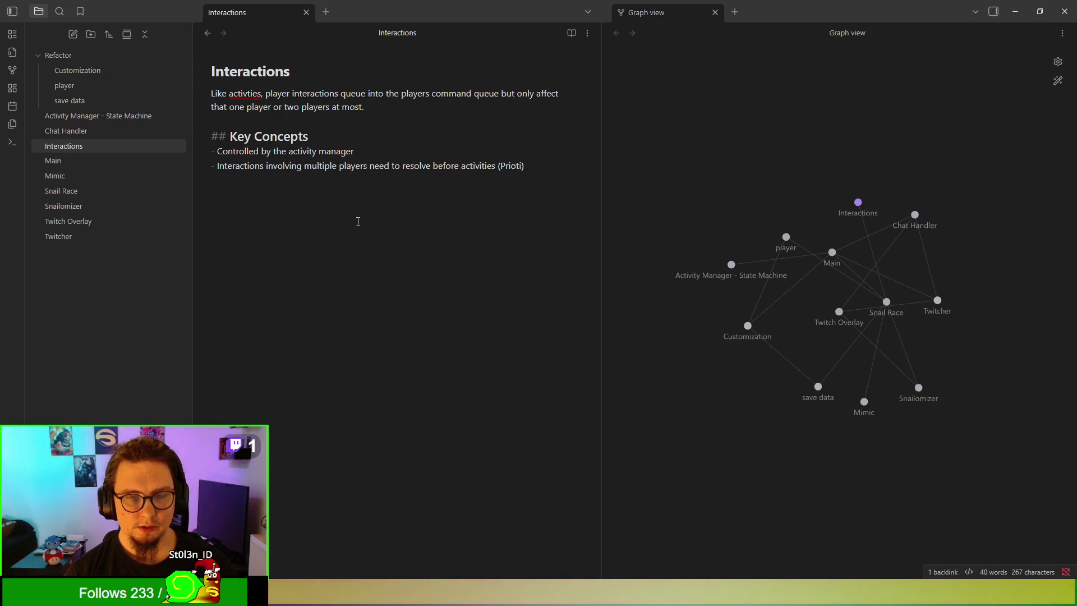
pyautogui.write('zing of')
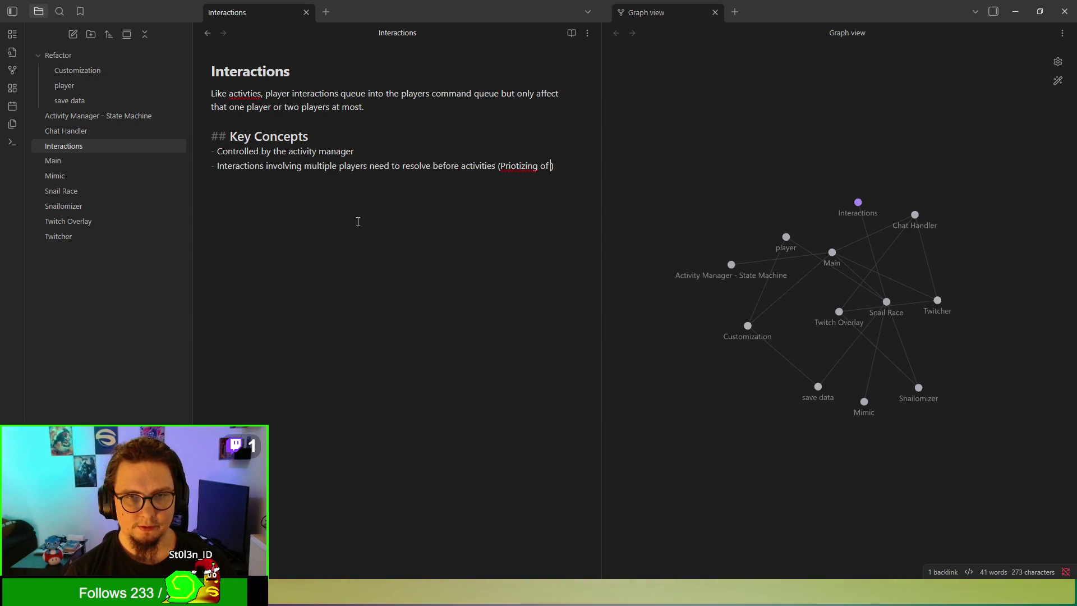
pyautogui.press('BackSpace')
pyautogui.press('BackSpace')
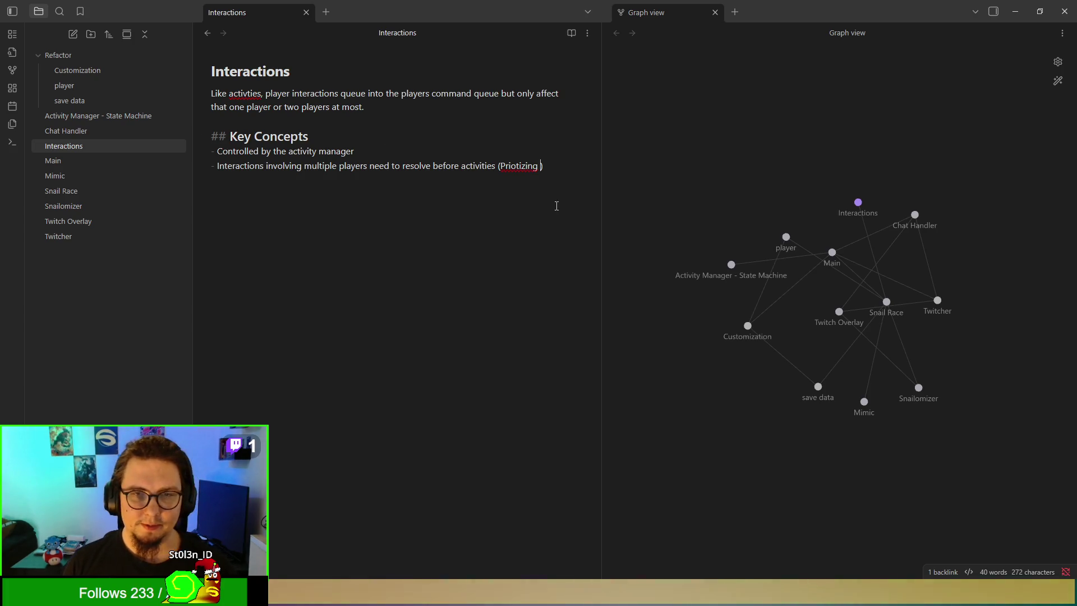
# Step: Check spelling suggestions for 'Priotizing', change it to 'Prioticing', then start deleting it to retype
pyautogui.rightClick(517, 167)
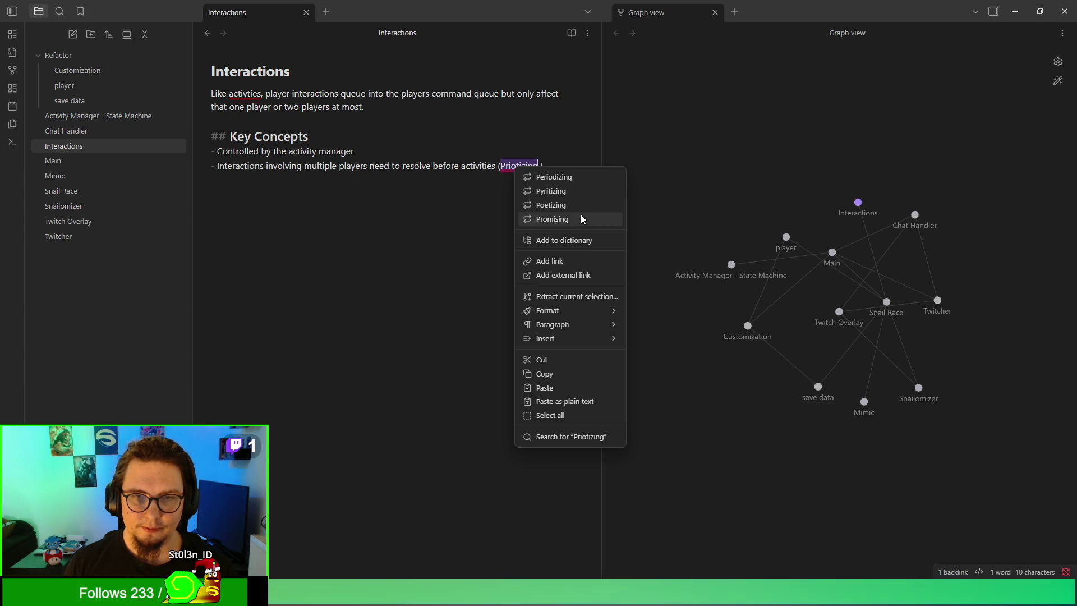
pyautogui.press('Escape')
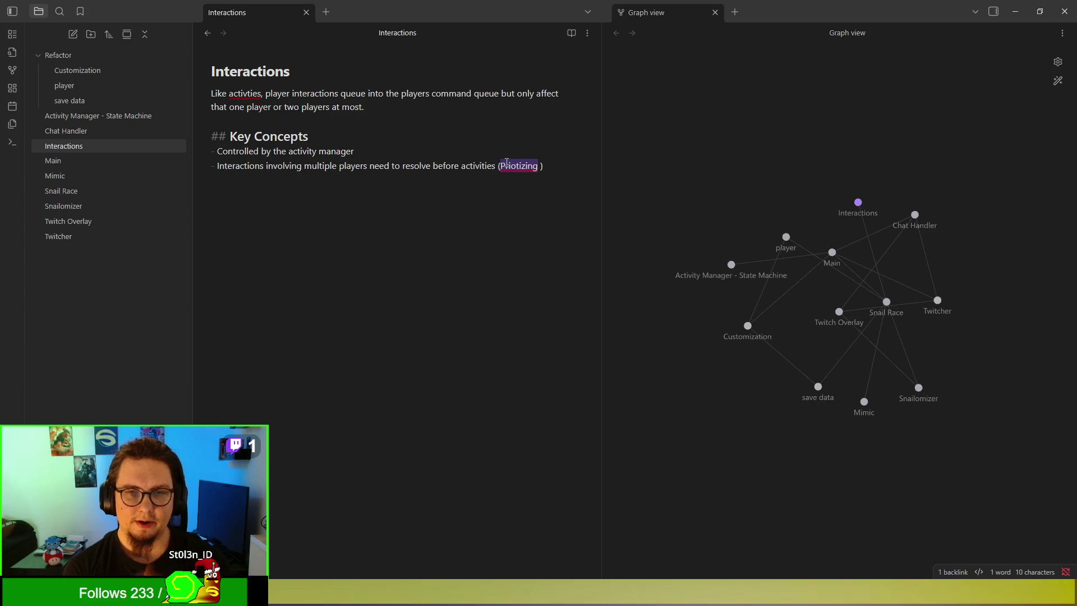
pyautogui.press('Right')
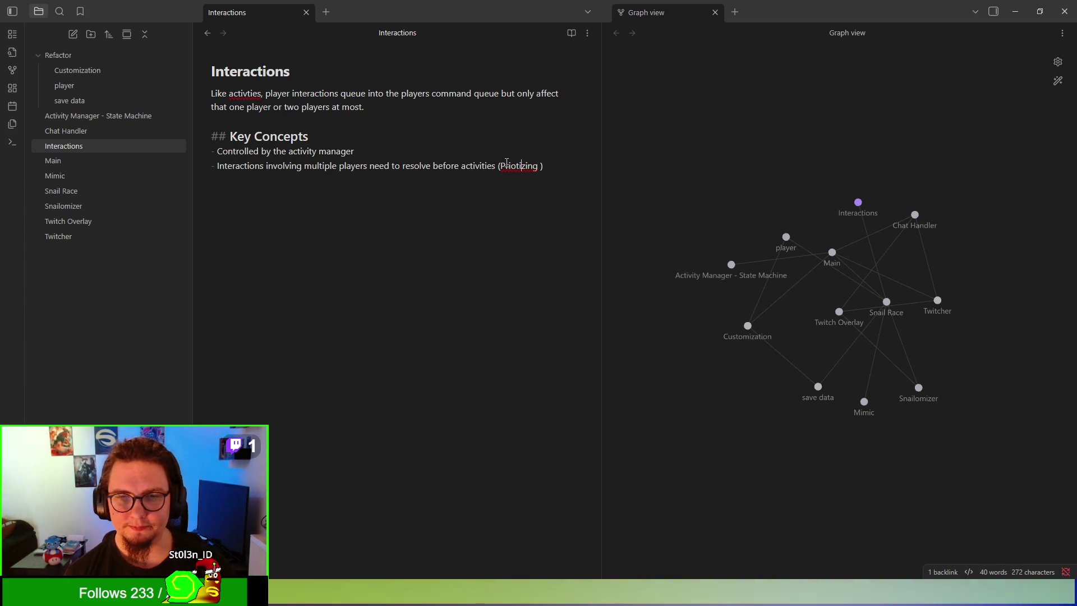
pyautogui.press('BackSpace')
pyautogui.write('c')
pyautogui.press('End')
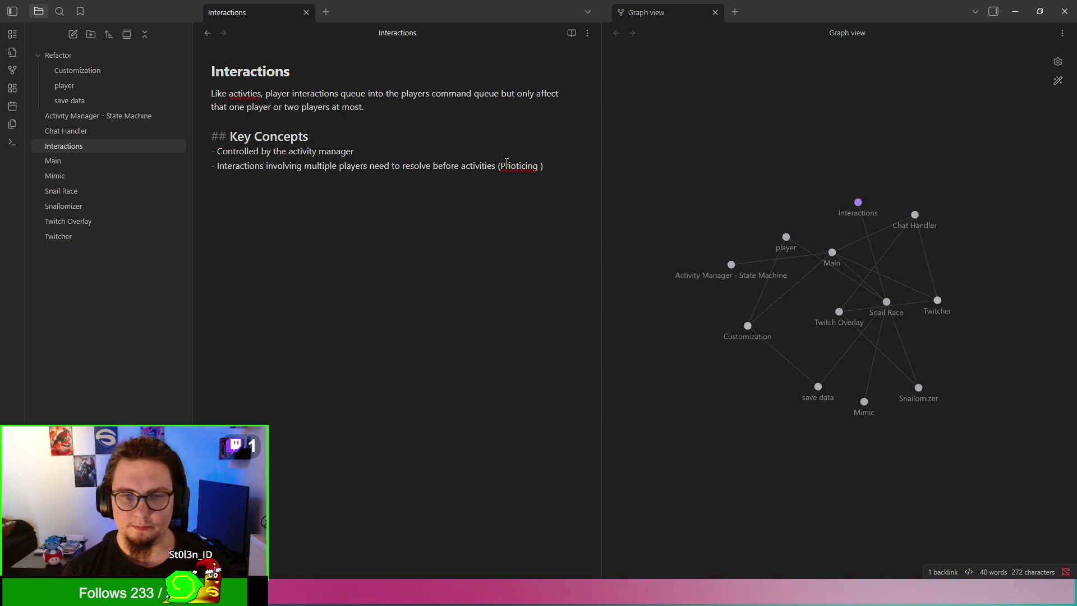
pyautogui.rightClick(506, 163)
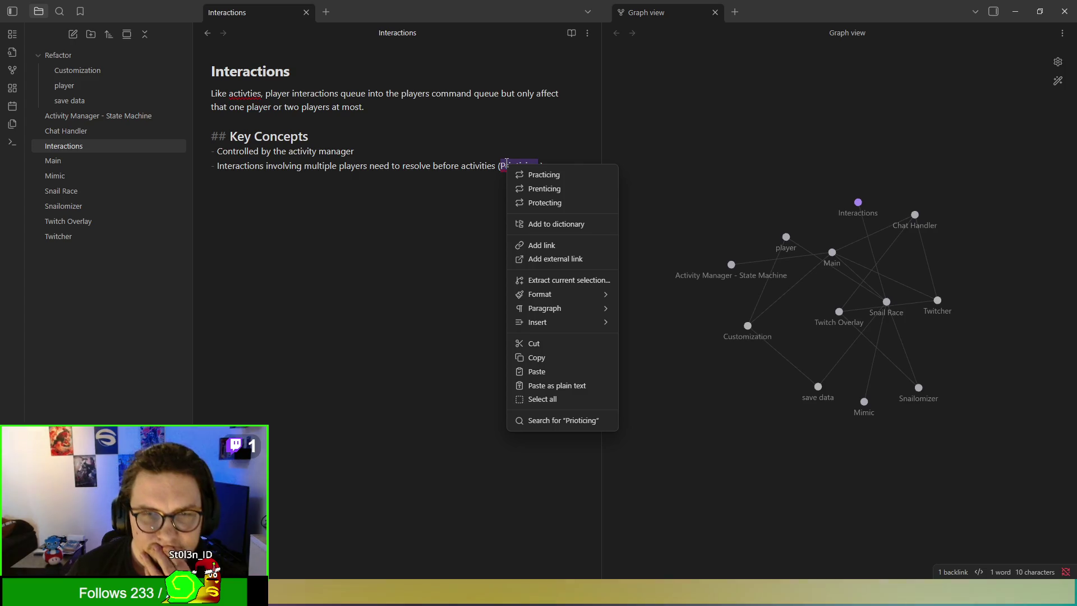
pyautogui.press('Escape')
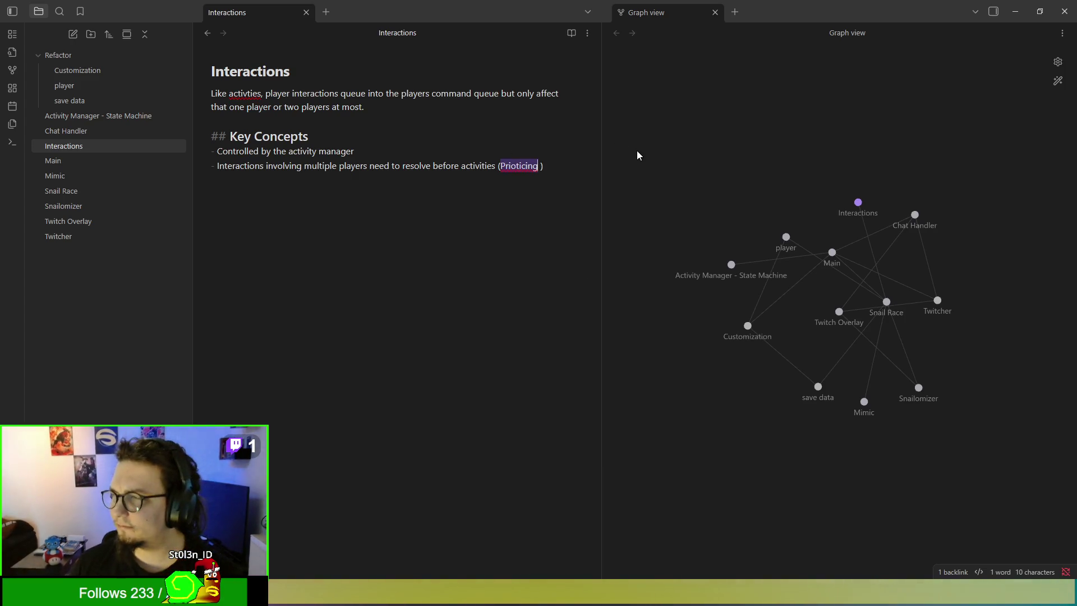
pyautogui.press('BackSpace')
# Step: Correct the parenthetical to '(Priority)' and begin a new bullet below it
pyautogui.write('Priority')
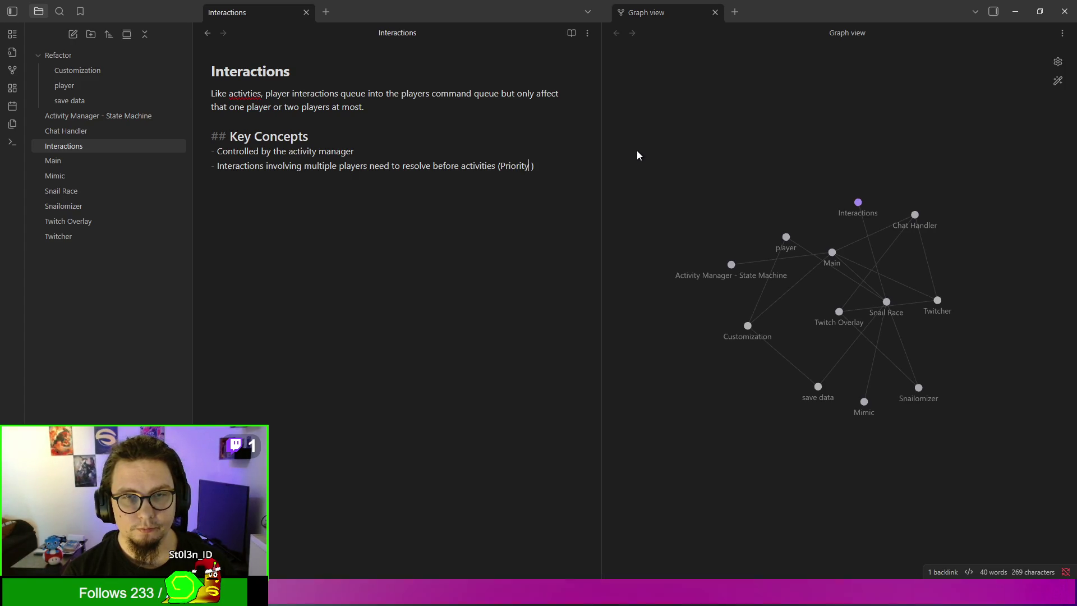
pyautogui.press('BackSpace')
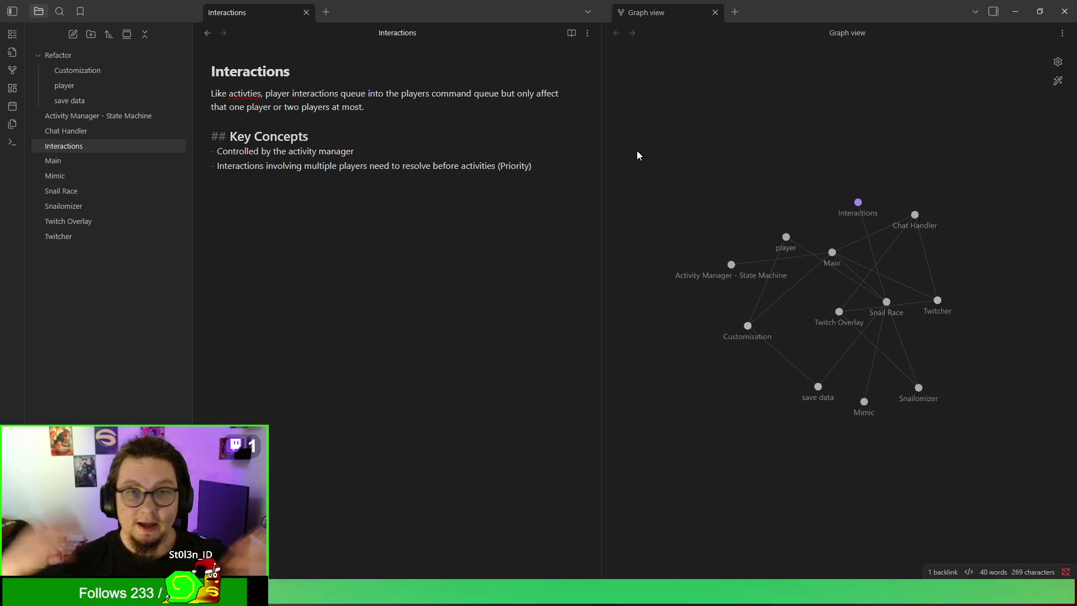
pyautogui.press('Return')
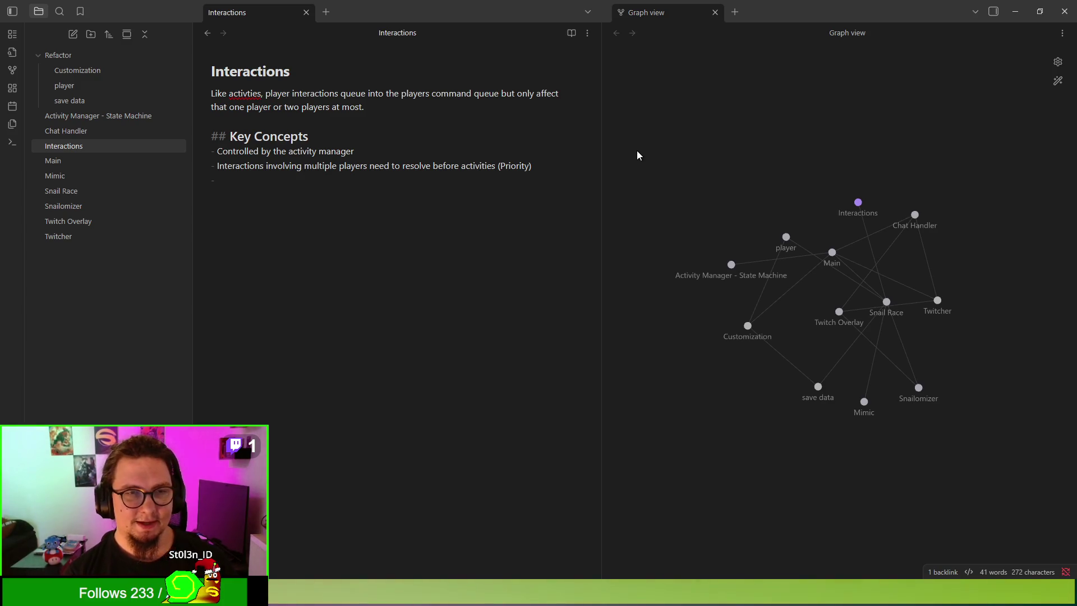
# Step: Add the bullet 'Single player interactions can be delayed after activity' and paste the three snail interaction items
pyautogui.write('Singl')
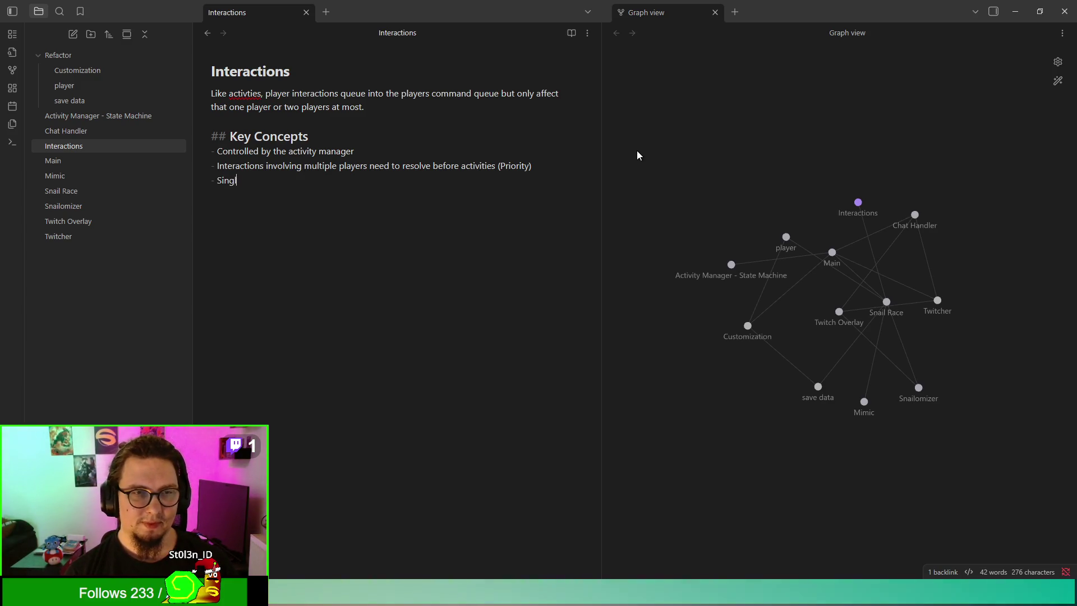
pyautogui.write('e player a')
pyautogui.write('nte')
pyautogui.press('BackSpace')
pyautogui.press('BackSpace')
pyautogui.press('BackSpace')
pyautogui.write('interaaction')
pyautogui.press('BackSpace')
pyautogui.press('BackSpace')
pyautogui.press('BackSpace')
pyautogui.press('BackSpace')
pyautogui.write('ctions ')
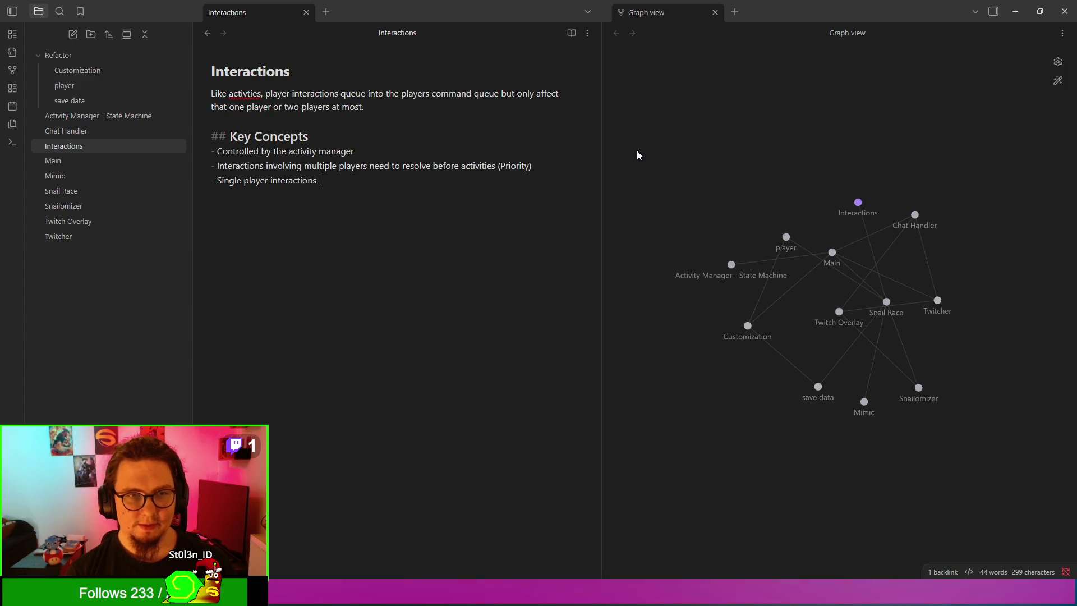
pyautogui.write('ca')
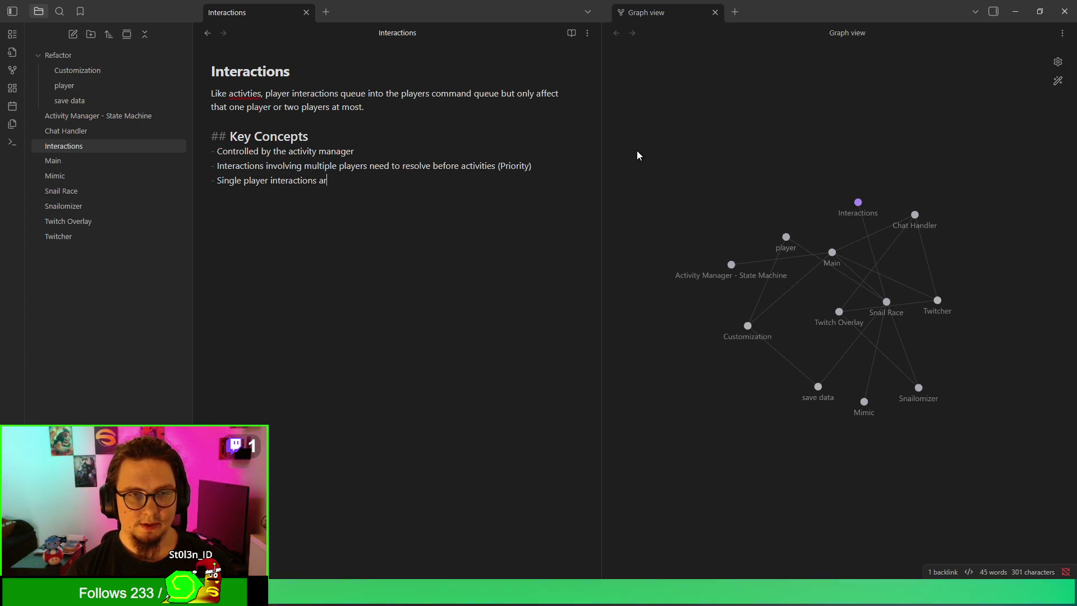
pyautogui.write('n be delayed after activity')
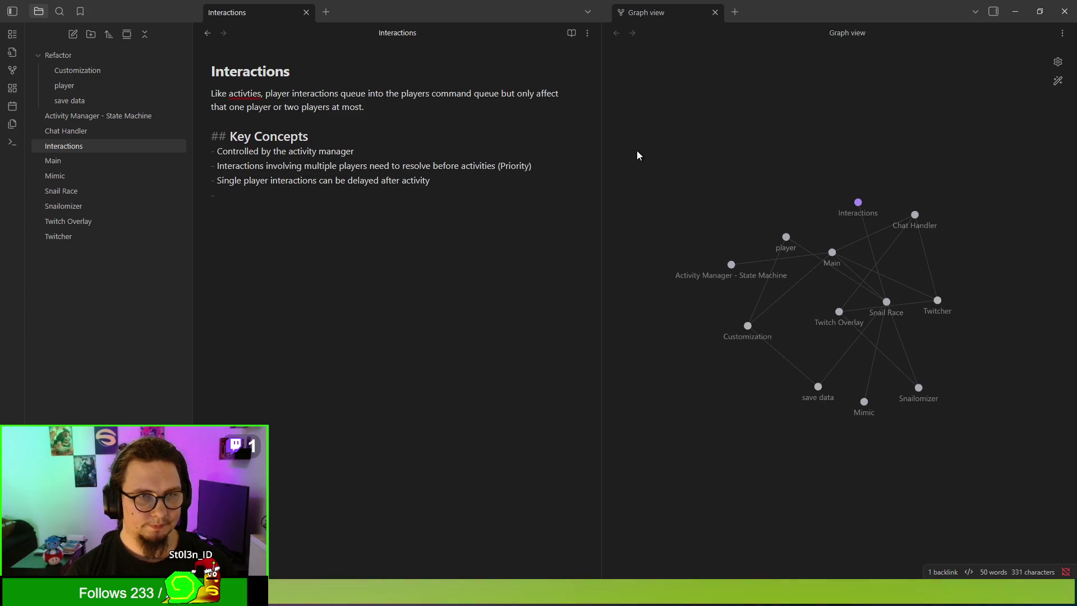
pyautogui.write('- Freely moving snails \t- Pat command visibly showing \t- Sadness command visibly showning')
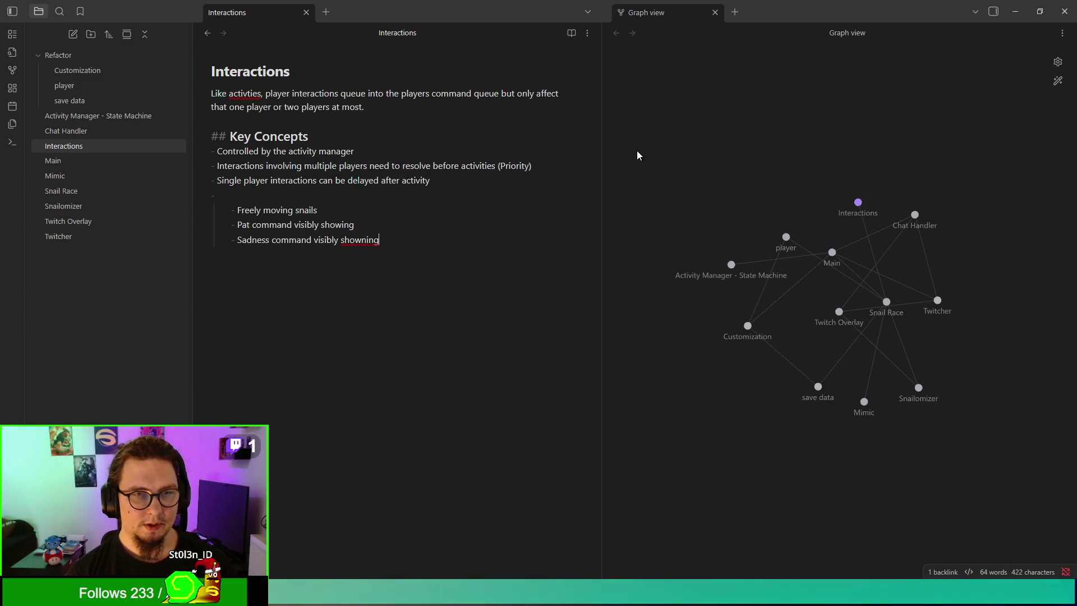
# Step: Add a '## Planned interactions' heading above the pasted items
pyautogui.press('Return')
pyautogui.press('Return')
pyautogui.write('#')
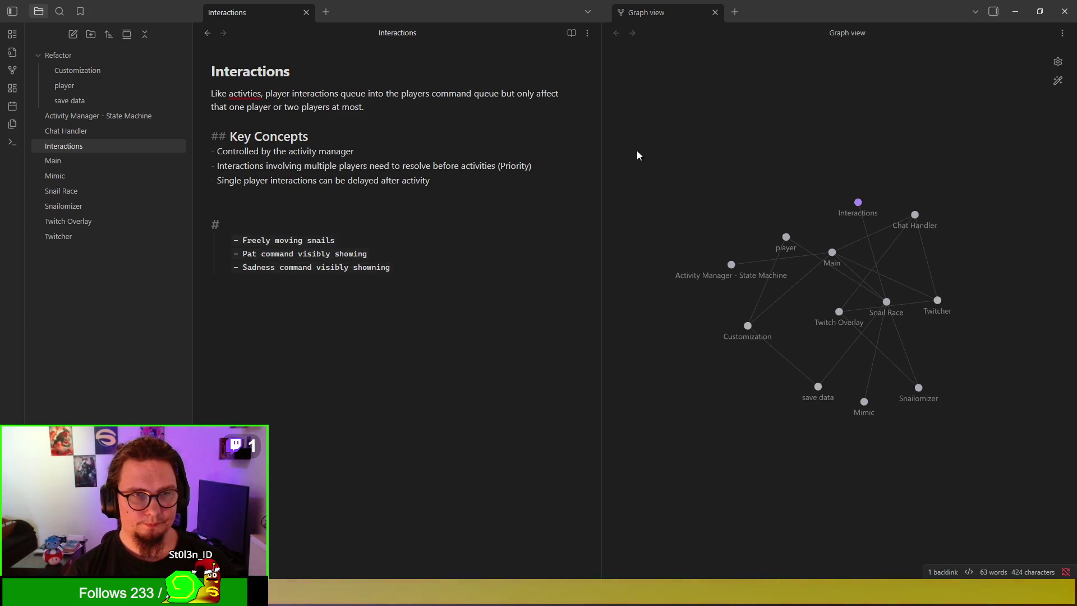
pyautogui.write('# Planned acti')
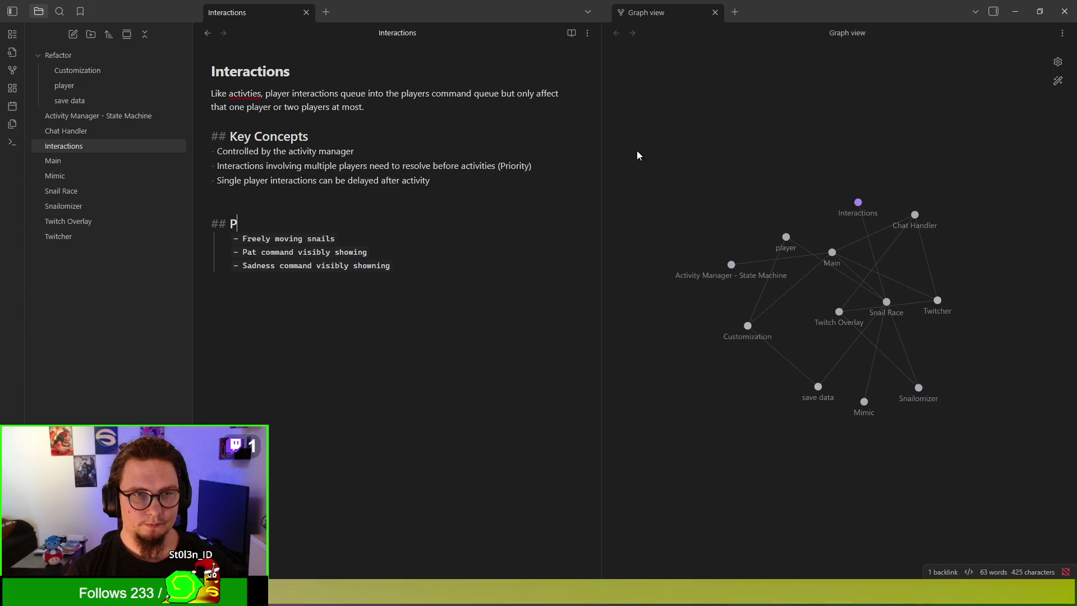
pyautogui.press('BackSpace')
pyautogui.press('BackSpace')
pyautogui.press('BackSpace')
pyautogui.write('interactions')
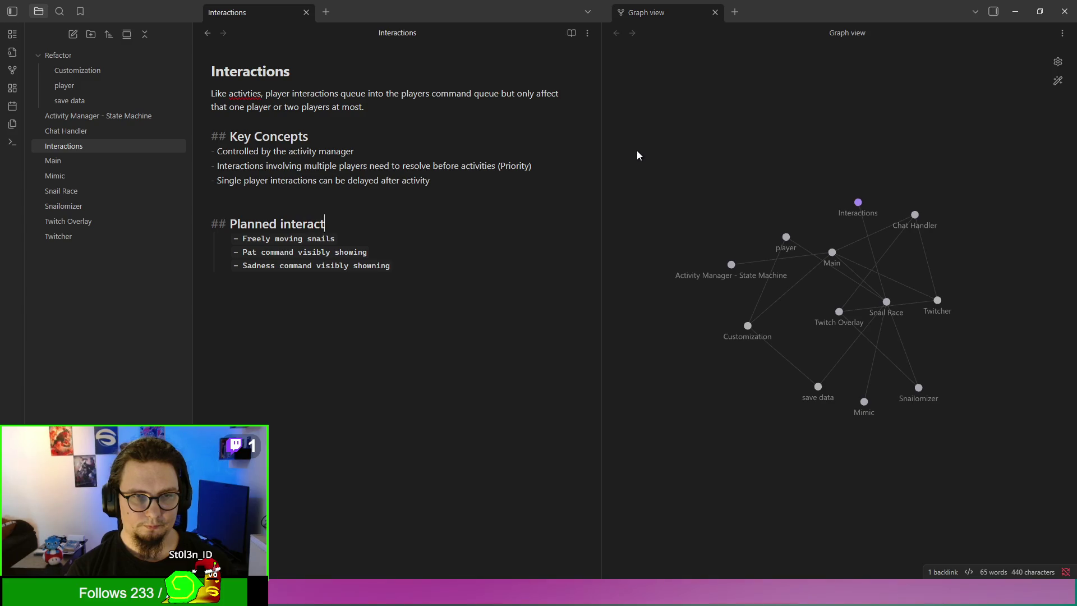
# Step: Outdent the snail moving, Pat and Sadness command items into a top-level list
pyautogui.press('Down')
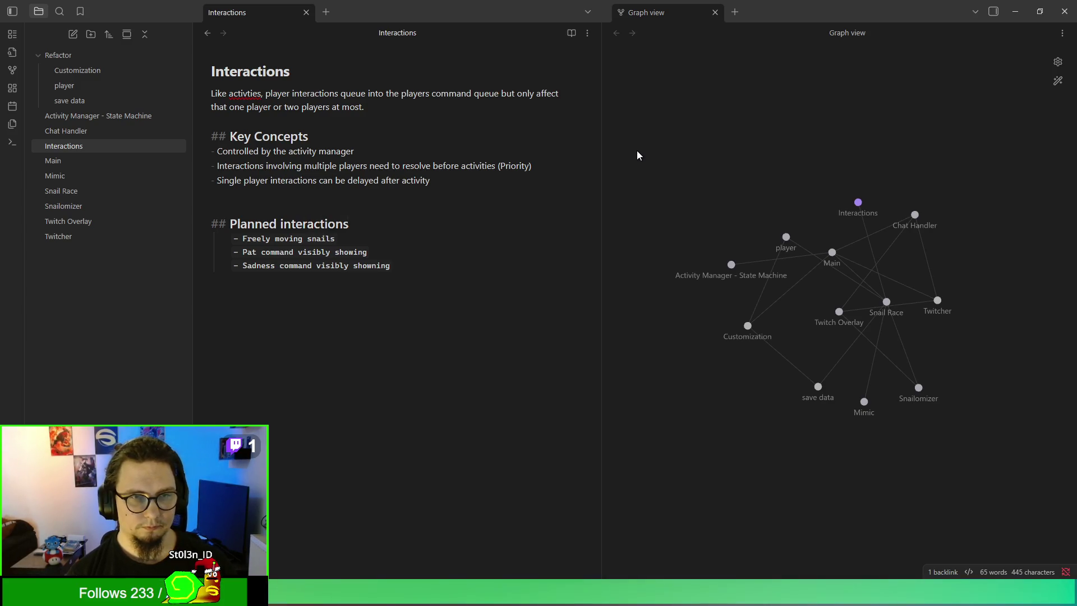
pyautogui.hotkey('shift', 'Down')
pyautogui.hotkey('shift', 'Tab')
pyautogui.press('Up')
pyautogui.hotkey('shift', 'Tab')
pyautogui.press('Down')
pyautogui.press('Down')
pyautogui.hotkey('shift', 'Tab')
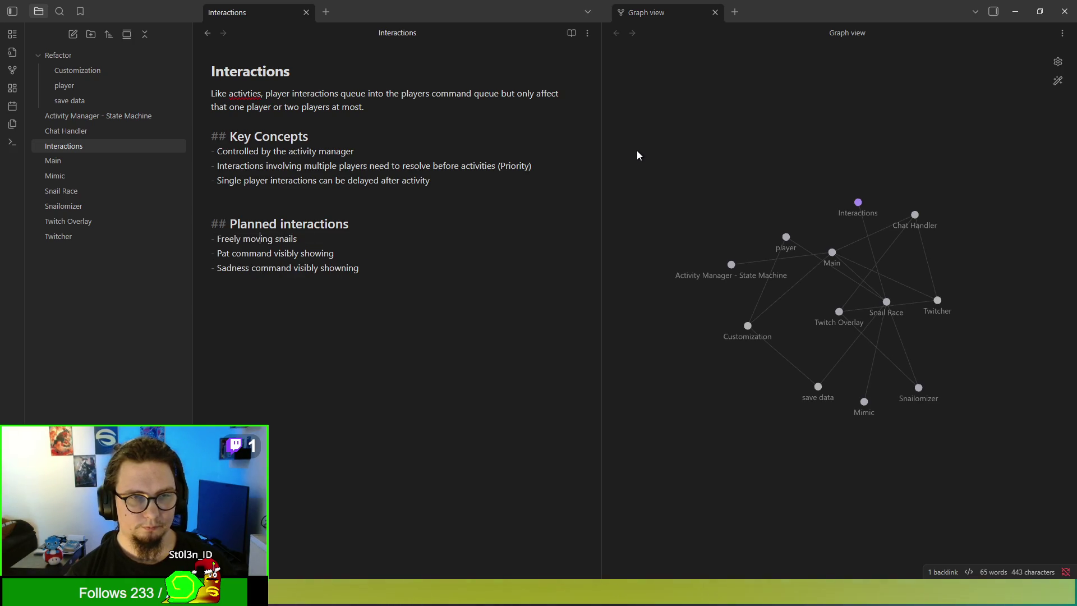
pyautogui.press('BackSpace')
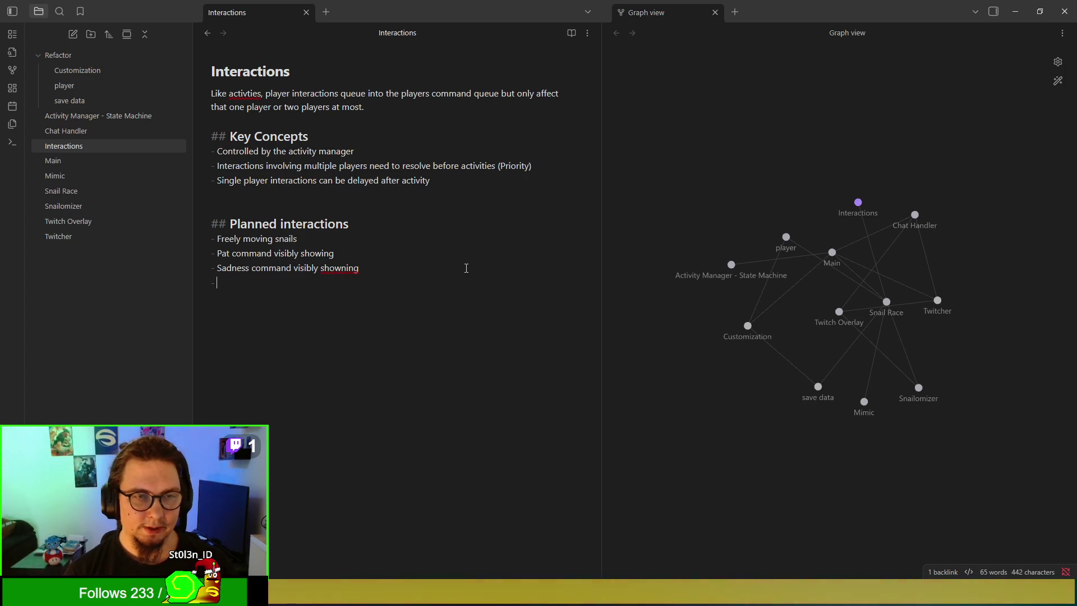
# Step: Add Fight/Kick, Banning and Timeout bullets to the planned interactions list
pyautogui.write('Fight/Kick')
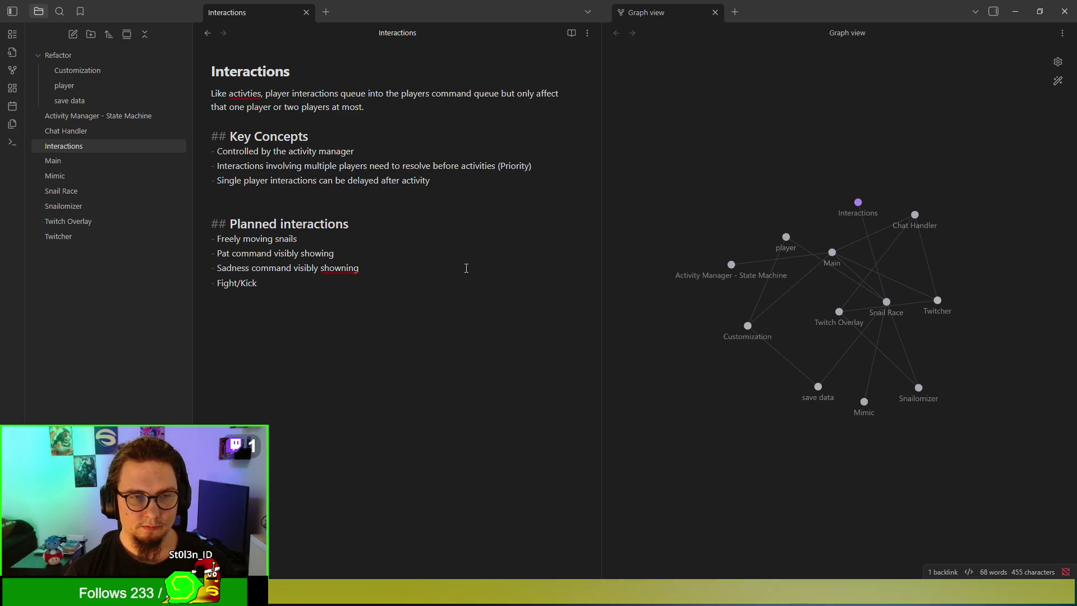
pyautogui.press('Return')
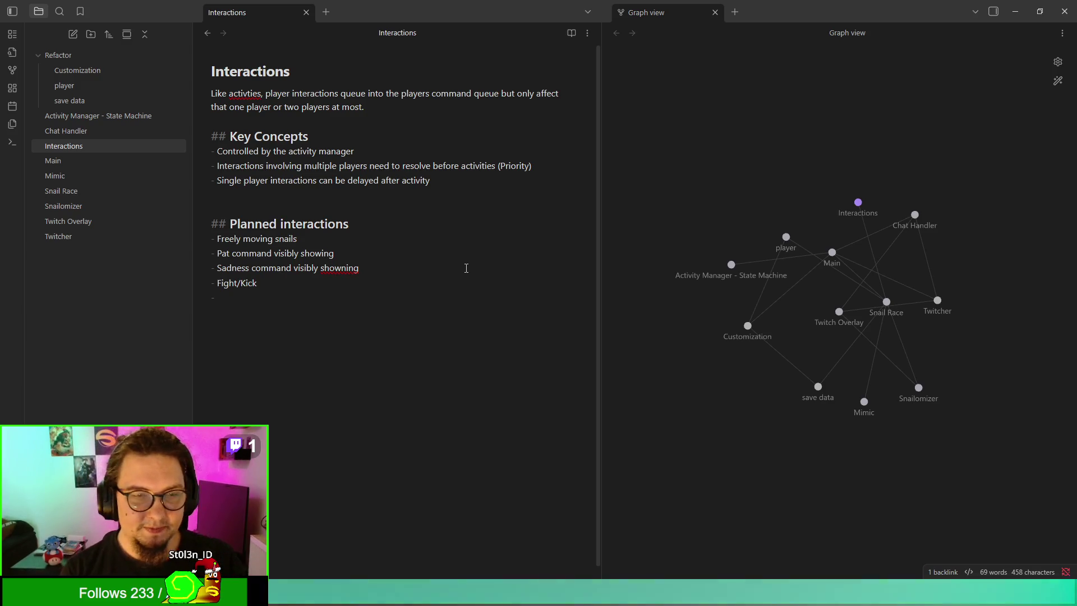
pyautogui.write('Banning, timeout')
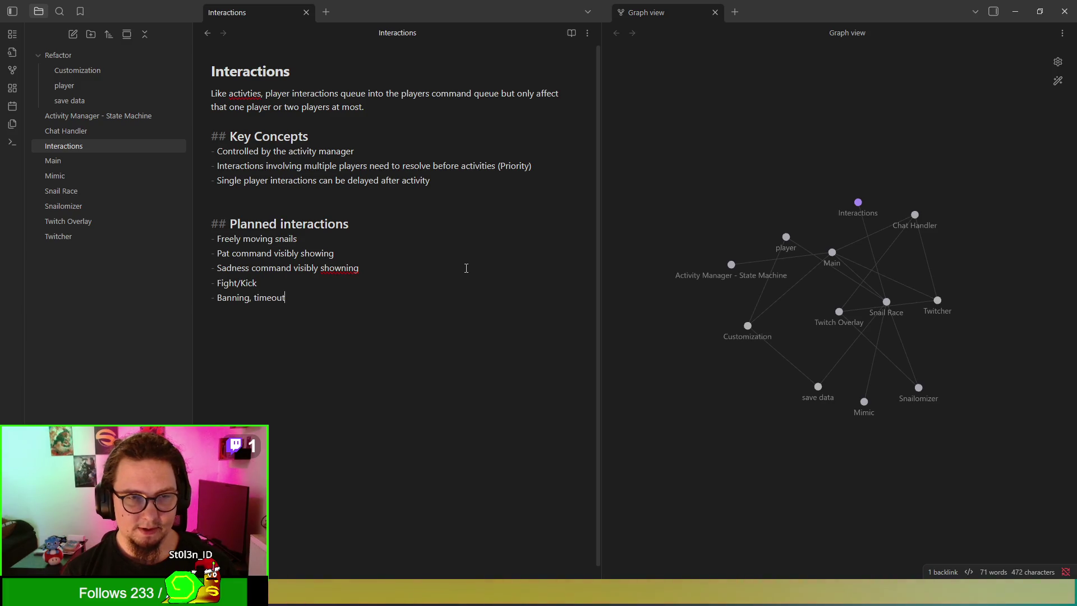
pyautogui.hotkey('ctrl', 'BackSpace')
pyautogui.hotkey('ctrl', 'BackSpace')
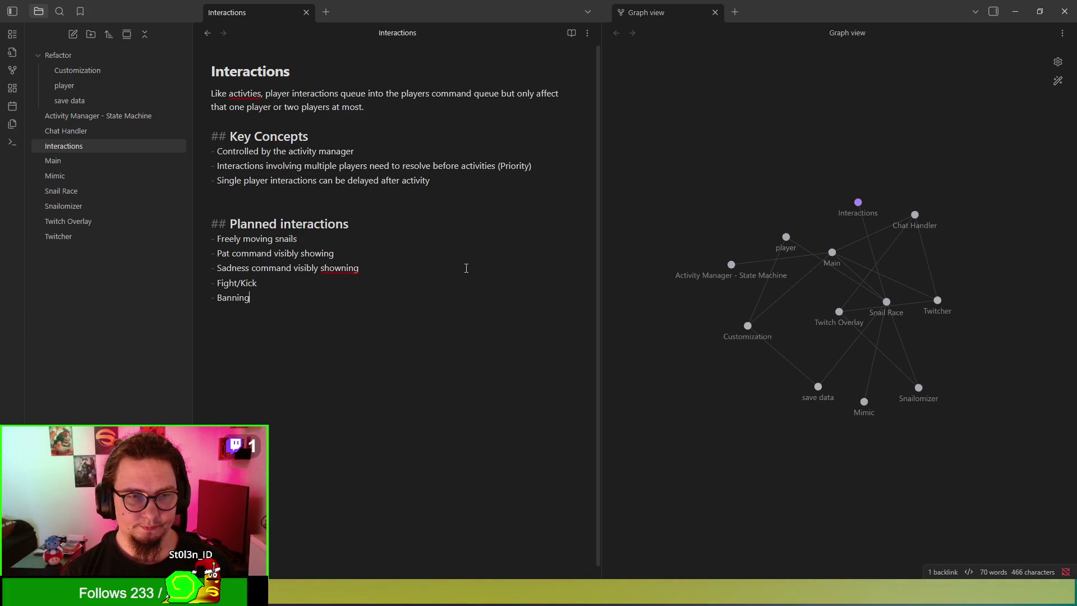
pyautogui.write('Timeoutu')
pyautogui.press('BackSpace')
pyautogui.press('BackSpace')
pyautogui.press('BackSpace')
pyautogui.press('Return')
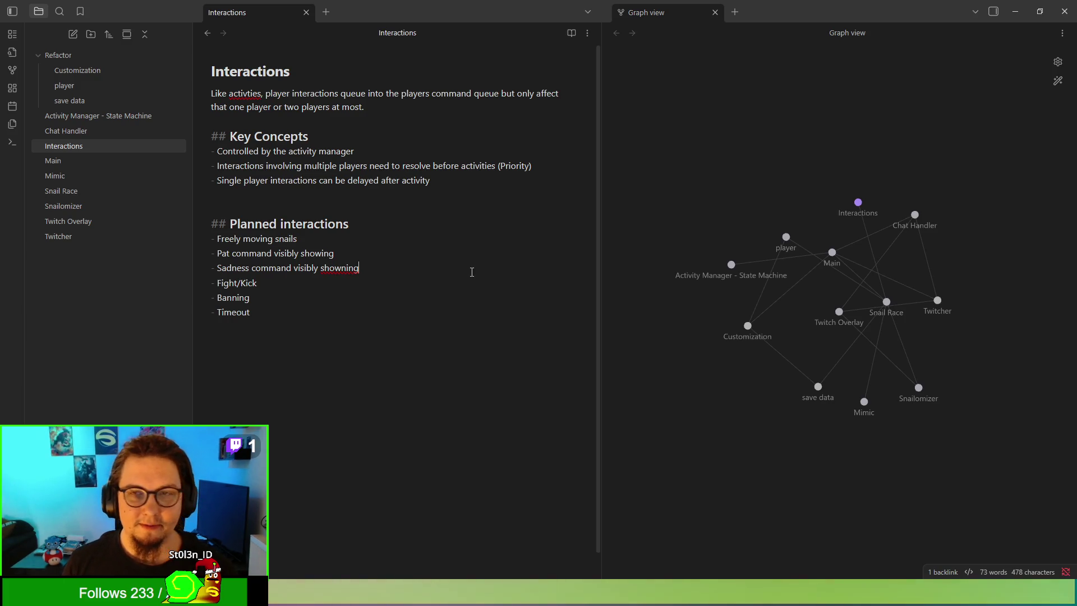
# Step: Correct the misspellings to 'activities' and 'showing', then view the note in reading mode
pyautogui.click(279, 115)
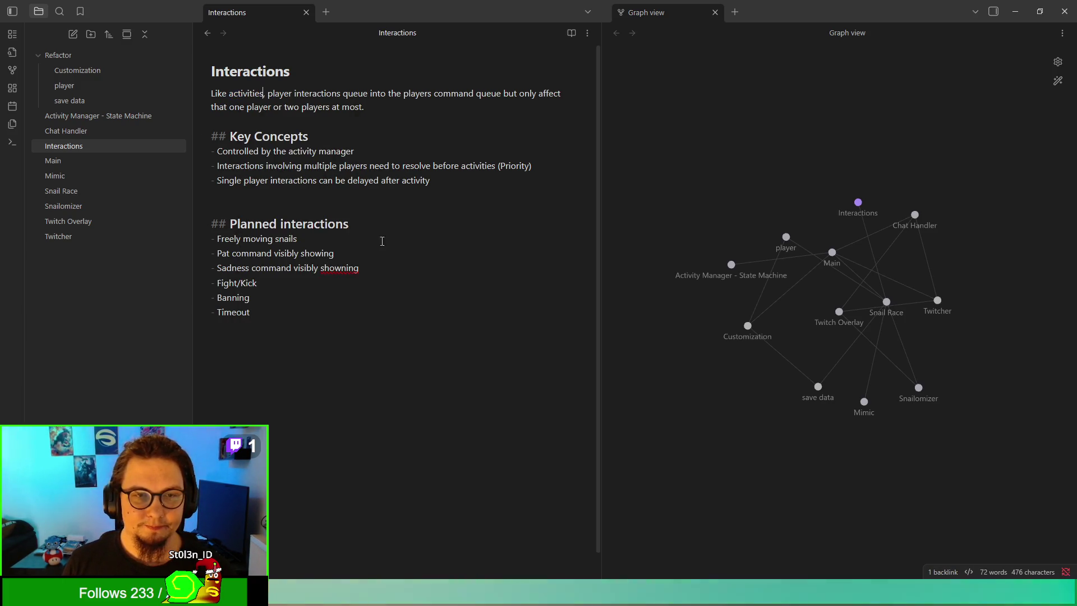
pyautogui.rightClick(343, 268)
pyautogui.click(392, 278)
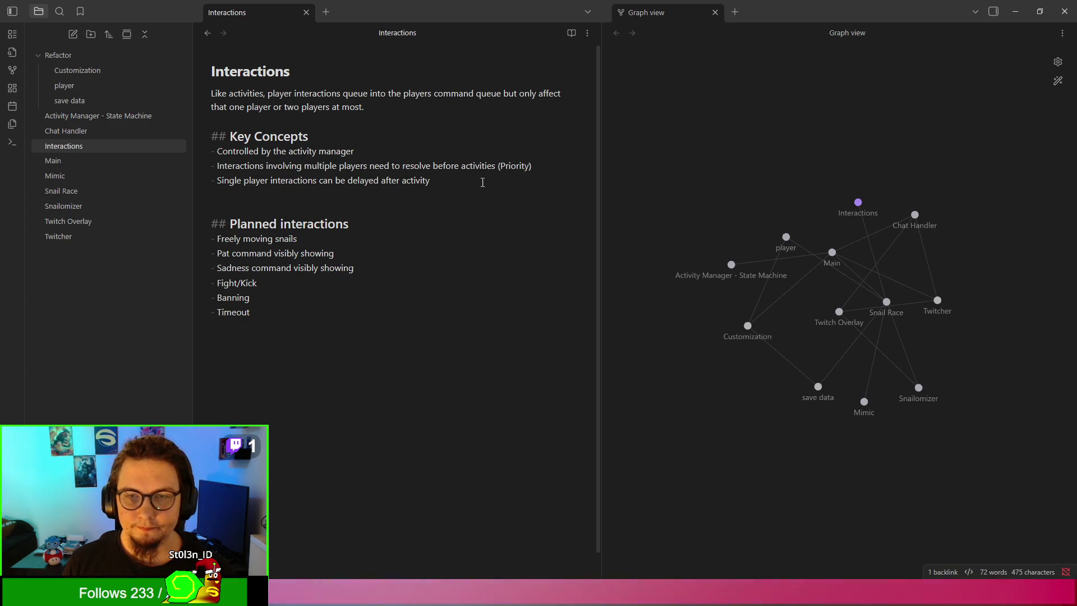
pyautogui.click(571, 33)
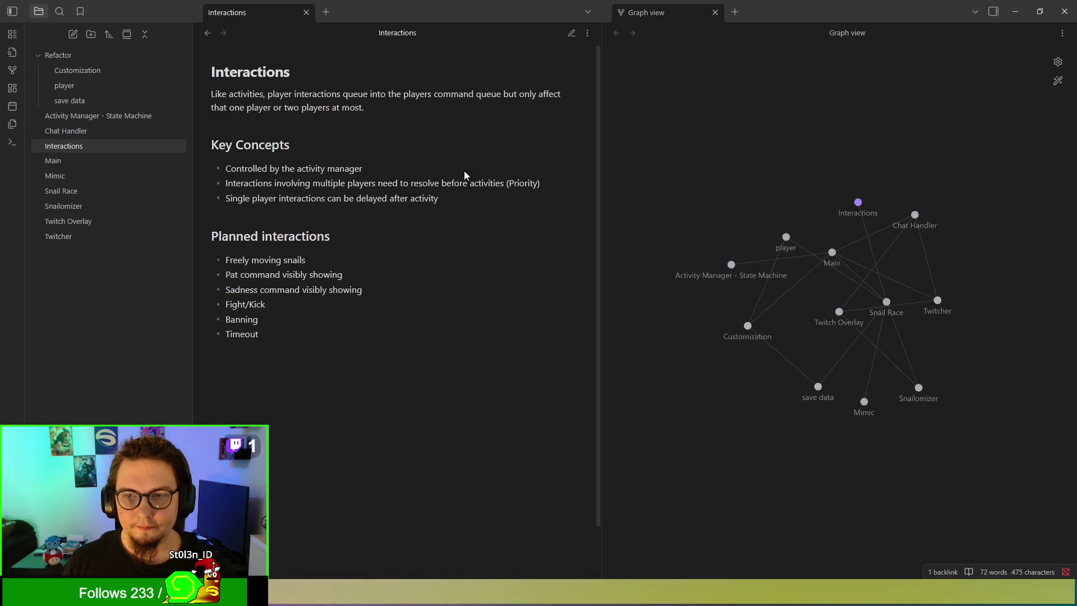
# Step: In the Activity Manager - State Machine note's editing mode, add a '## Key concepts' heading
pyautogui.click(110, 115)
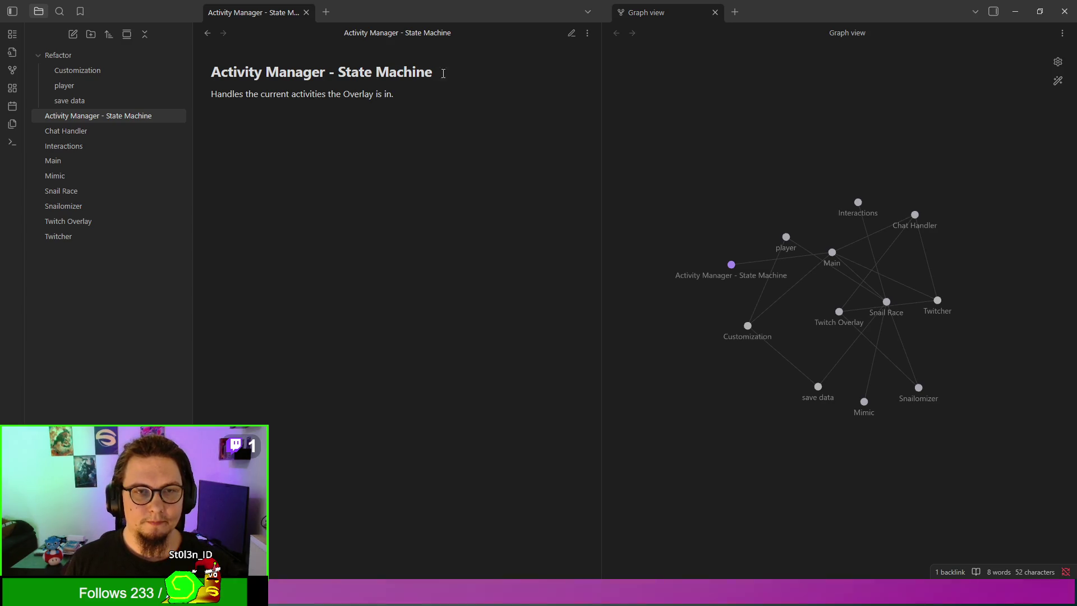
pyautogui.click(572, 34)
pyautogui.press('Return')
pyautogui.press('Return')
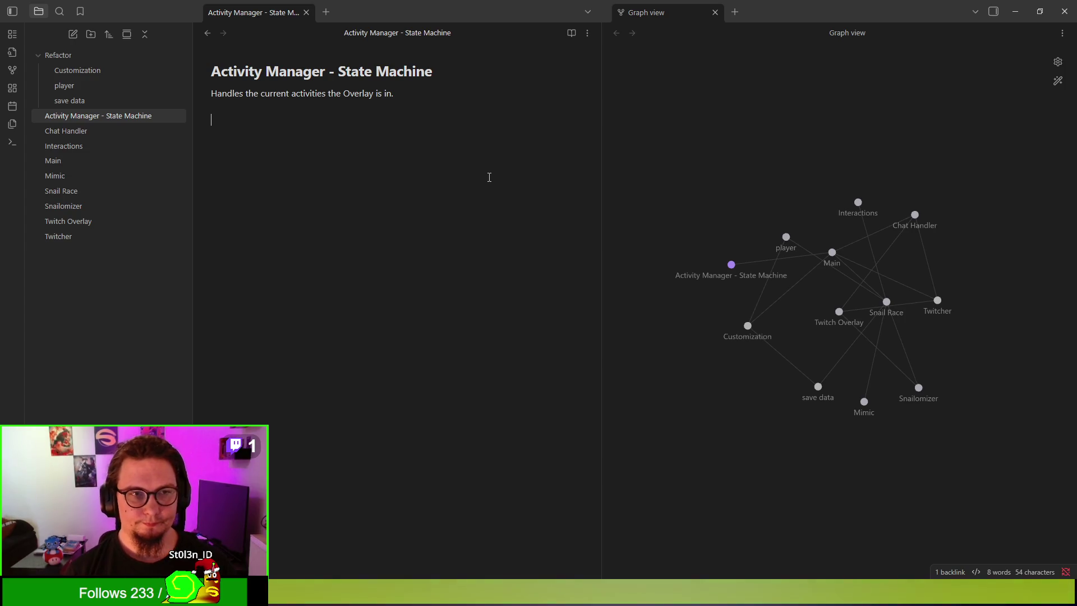
pyautogui.write('Controls activite')
pyautogui.press('BackSpace')
pyautogui.press('BackSpace')
pyautogui.press('BackSpace')
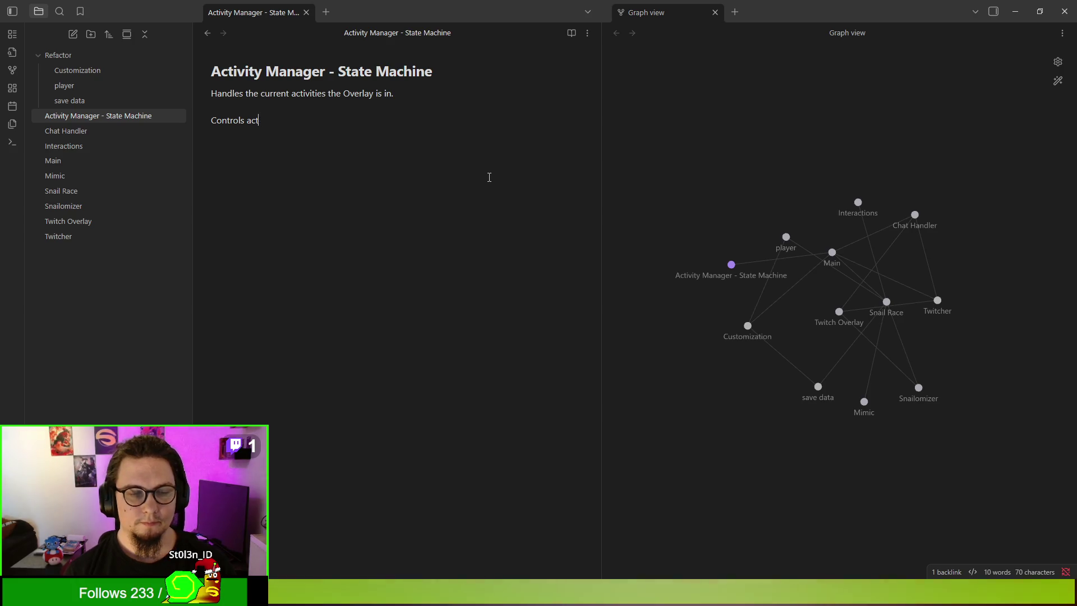
pyautogui.write('Int')
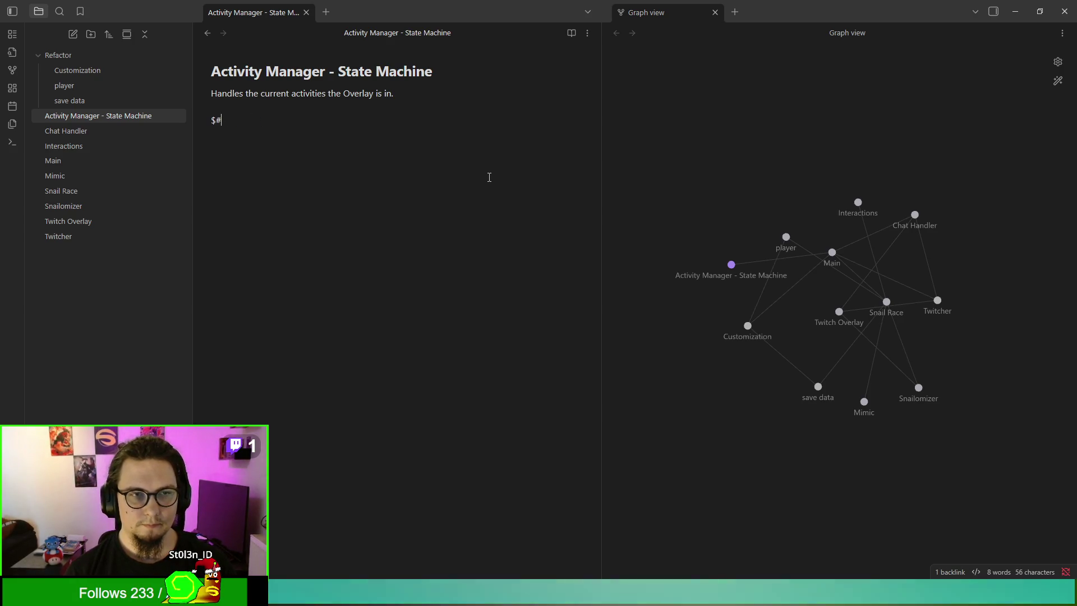
pyautogui.press('BackSpace')
pyautogui.press('BackSpace')
pyautogui.write('## Res')
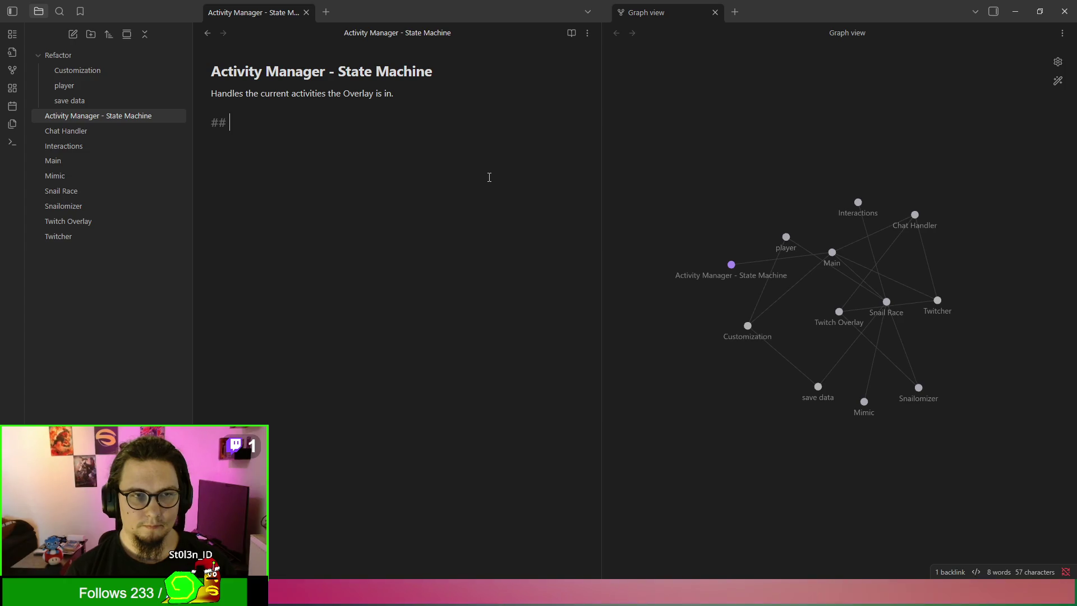
pyautogui.press('BackSpace')
pyautogui.press('BackSpace')
pyautogui.press('BackSpace')
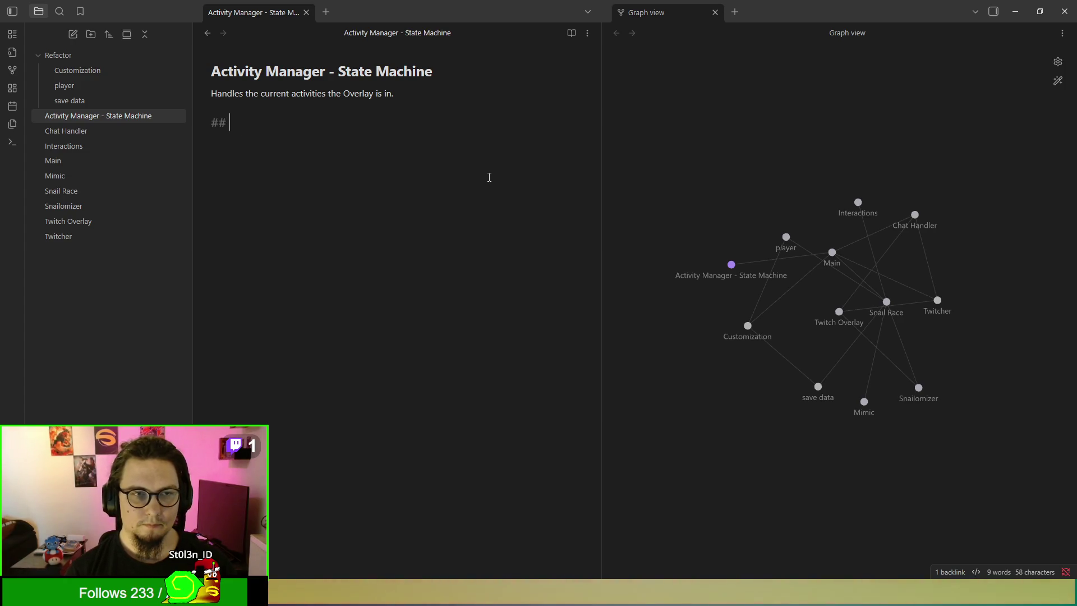
pyautogui.write('keep')
pyautogui.press('BackSpace')
pyautogui.press('BackSpace')
pyautogui.press('BackSpace')
pyautogui.press('BackSpace')
pyautogui.write('Key concepts')
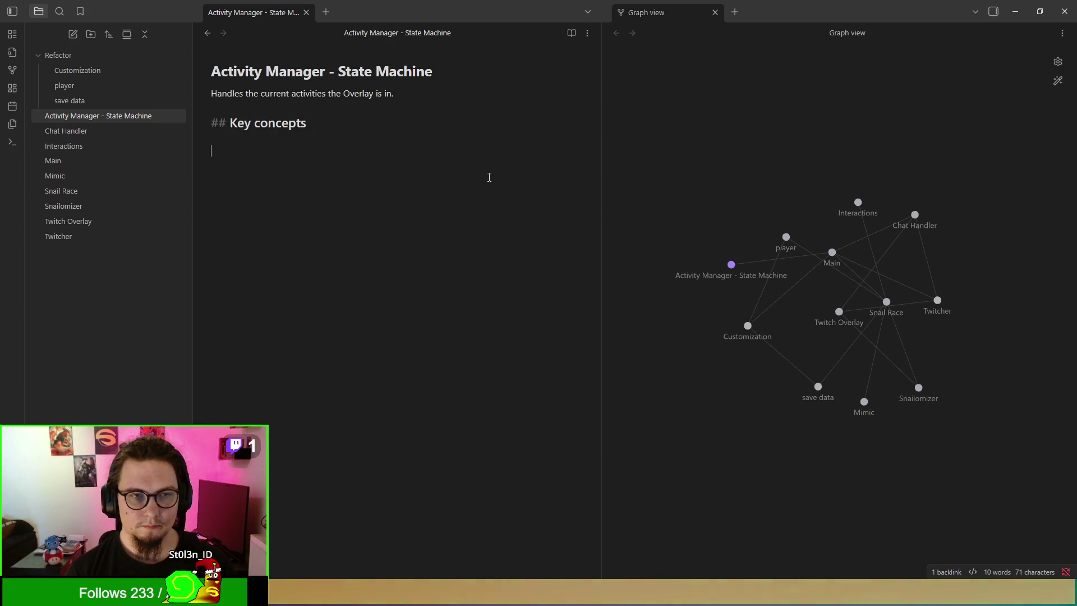
pyautogui.write('- controls ')
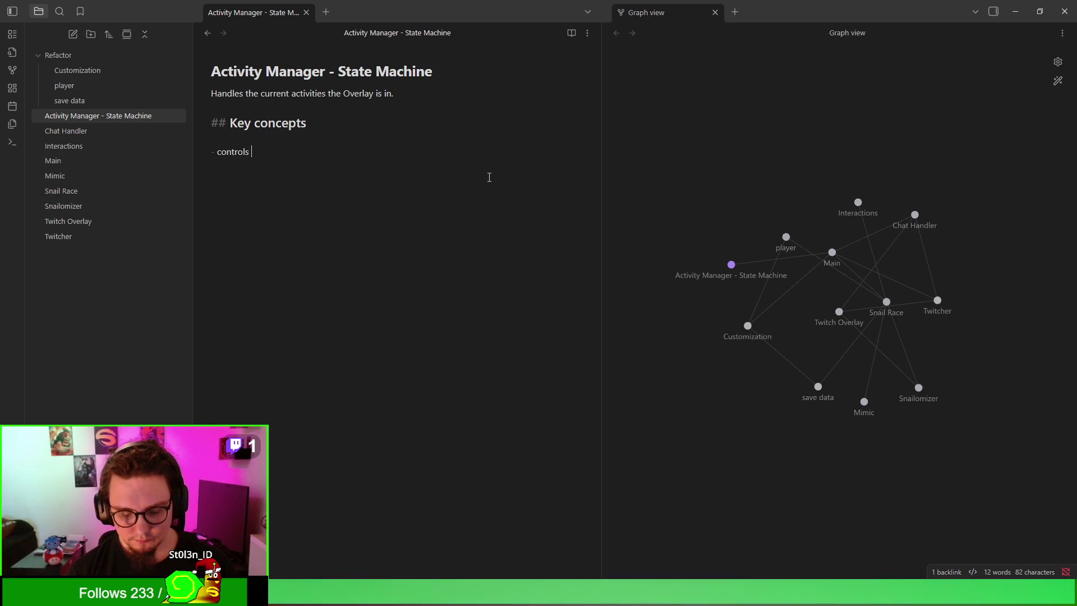
pyautogui.write('Activiti')
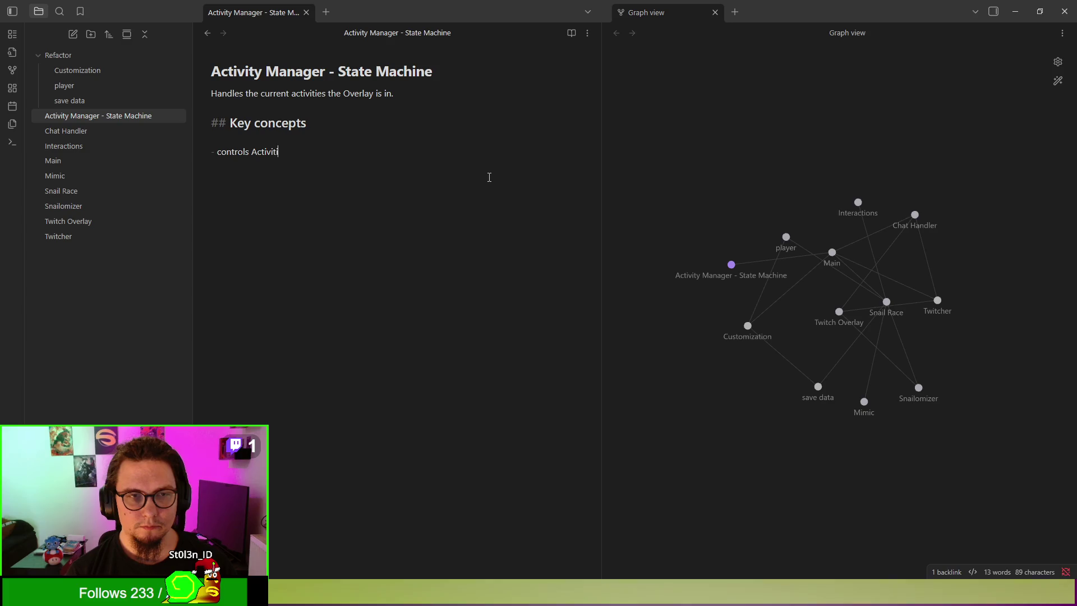
pyautogui.write('es use')
# Step: Add bullets: controls [[Activities]] and [[Interactions]], and 'Holds a queue of activities if necessary (TODO'
pyautogui.press('BackSpace')
pyautogui.press('BackSpace')
pyautogui.press('BackSpace')
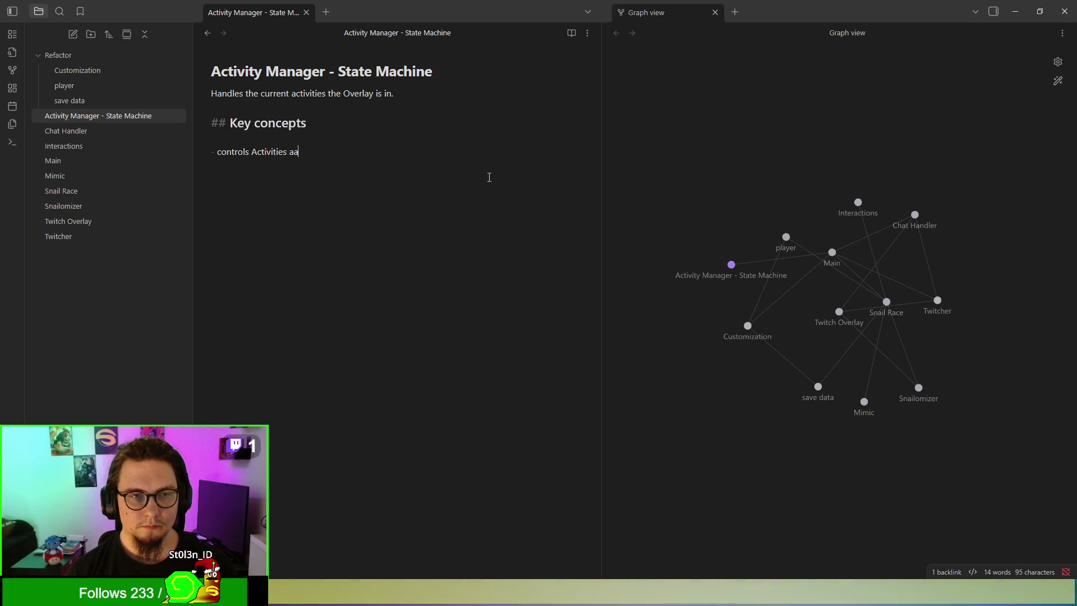
pyautogui.press('BackSpace')
pyautogui.press('BackSpace')
pyautogui.write('[[')
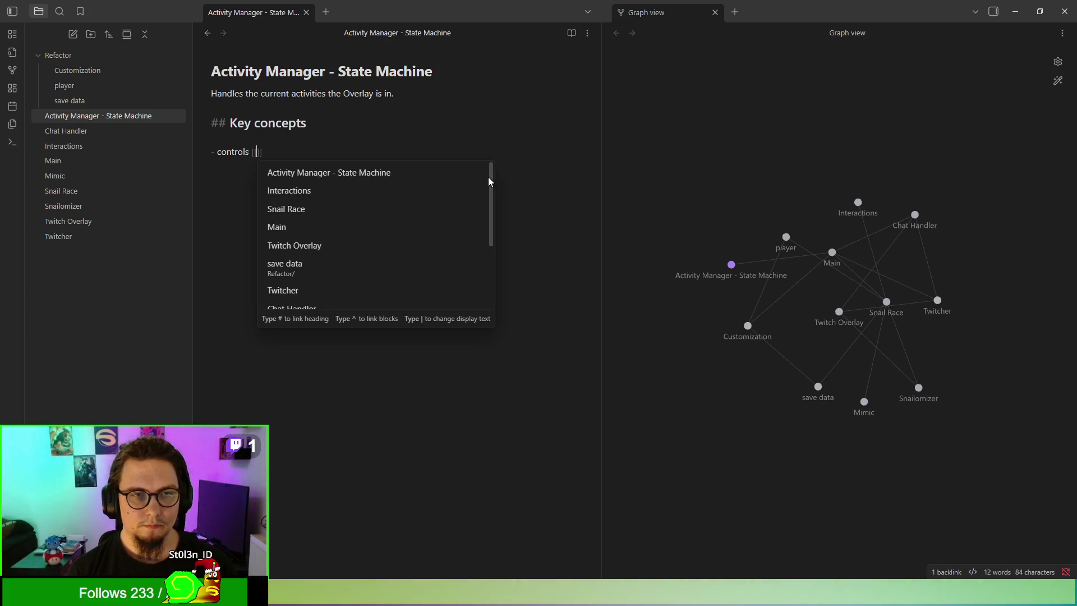
pyautogui.write('Activities')
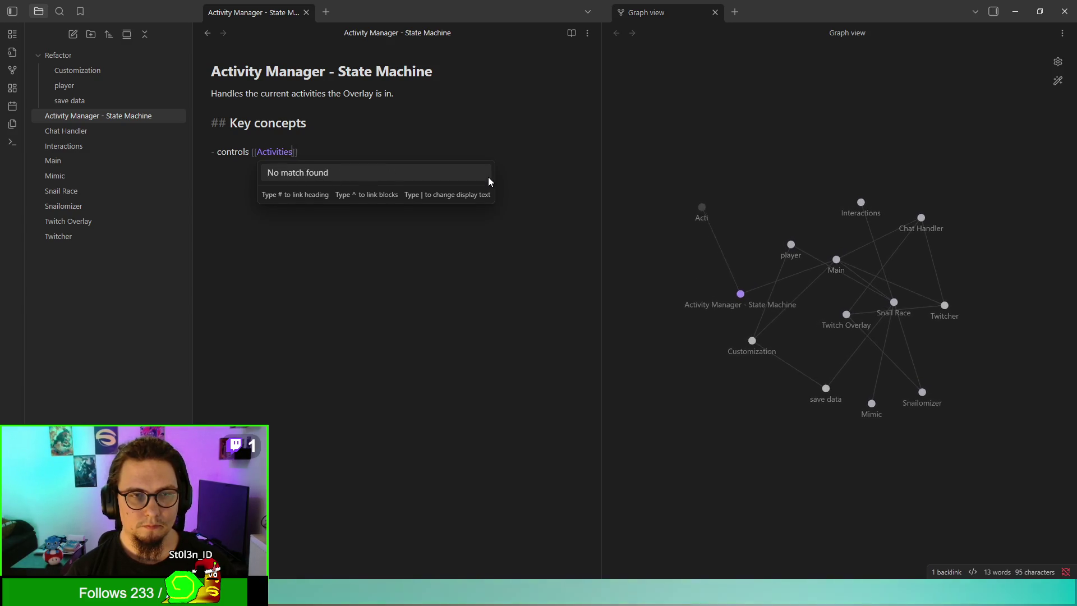
pyautogui.press('End')
pyautogui.write('and')
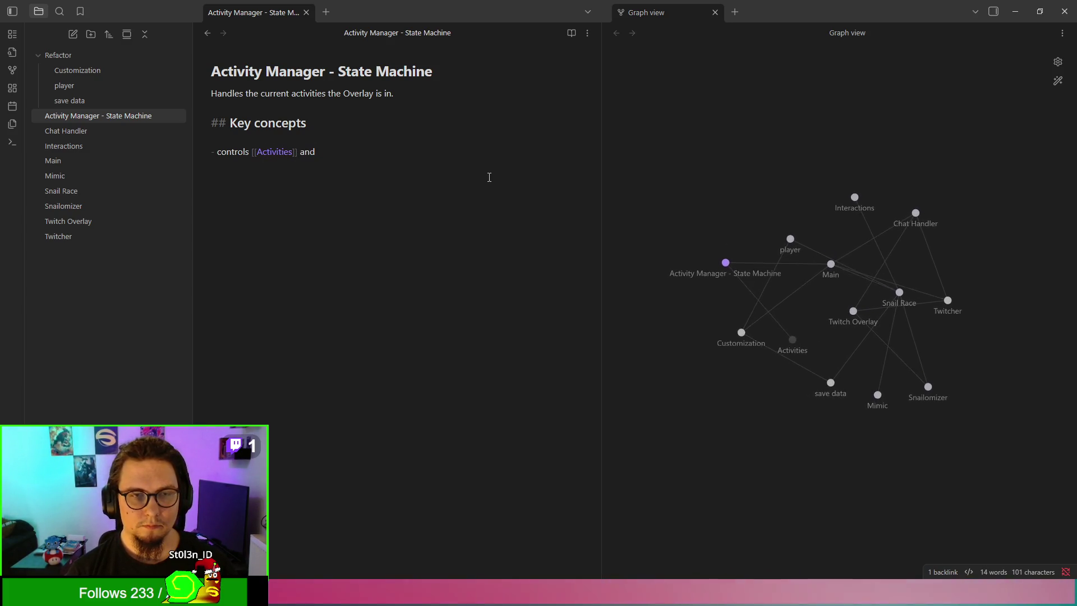
pyautogui.write(' [[Int')
pyautogui.press('Return')
pyautogui.press('Return')
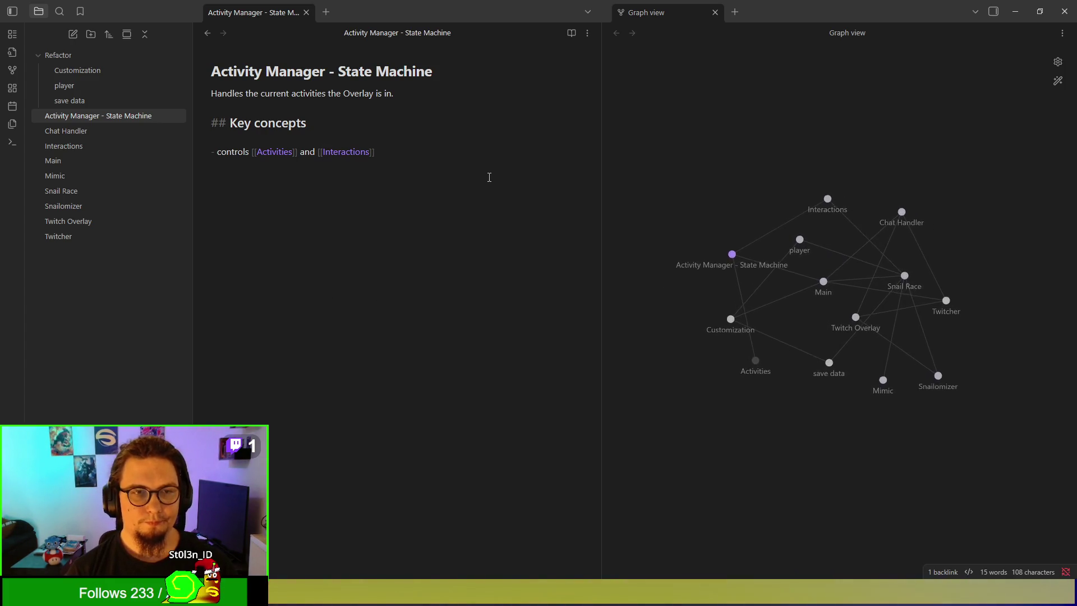
pyautogui.write('Holds a qu')
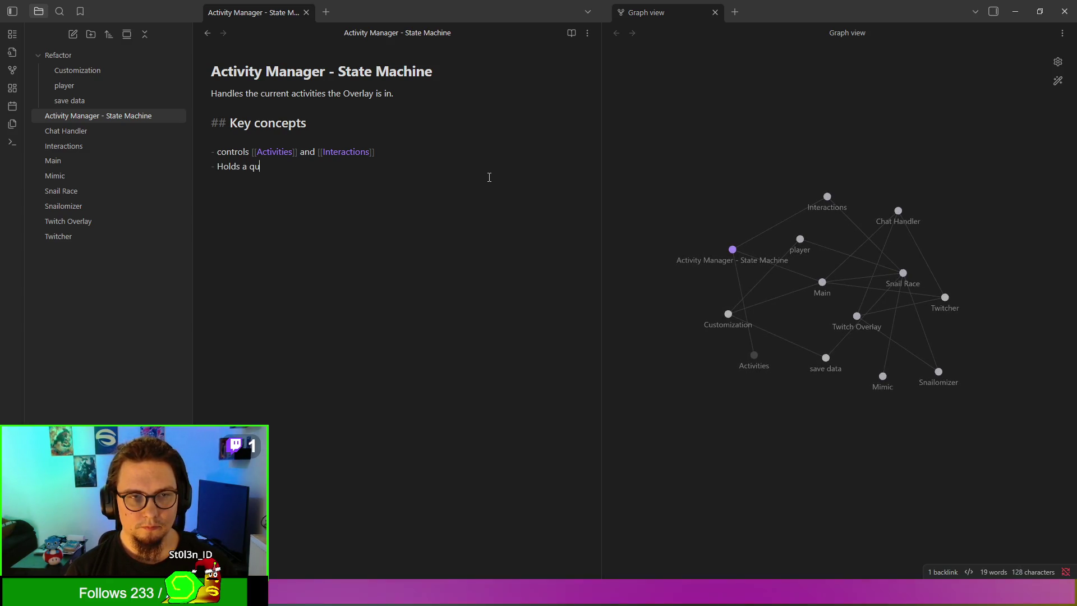
pyautogui.write('eue ')
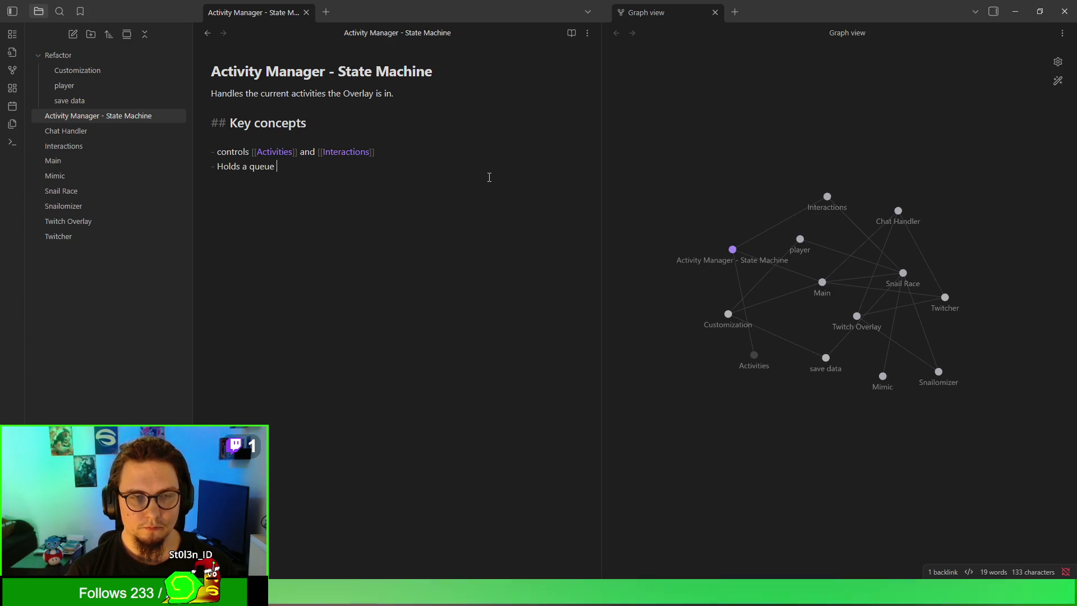
pyautogui.write('of activities ')
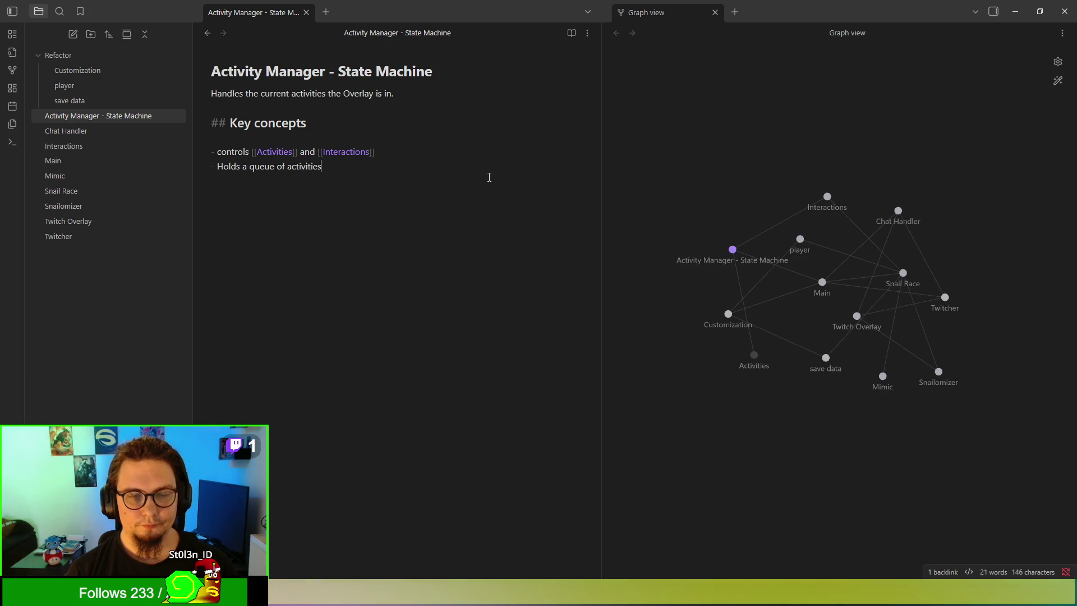
pyautogui.write('if neces')
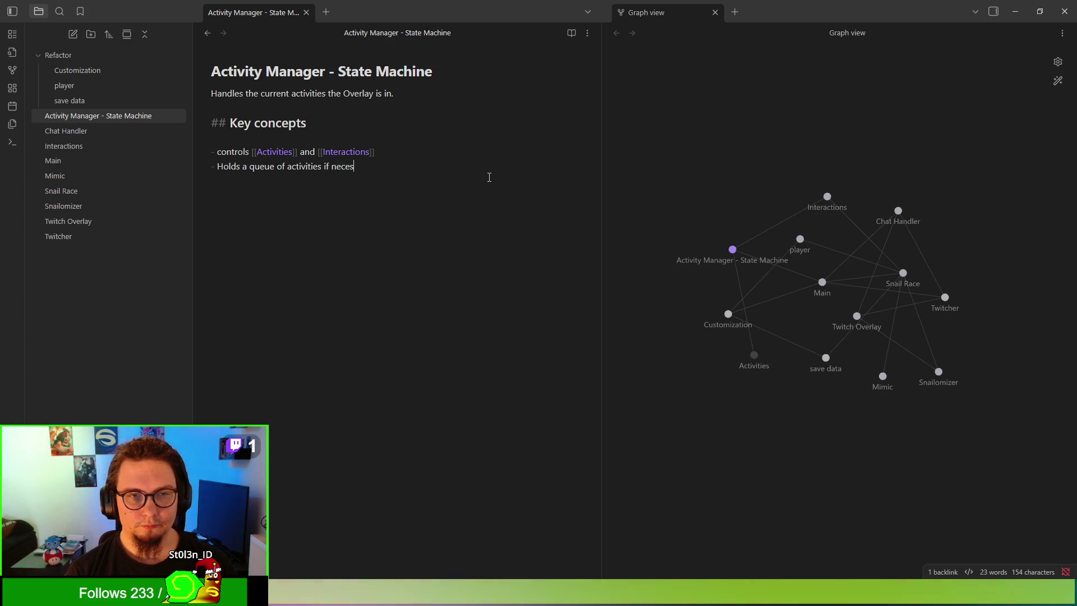
pyautogui.write('sary.')
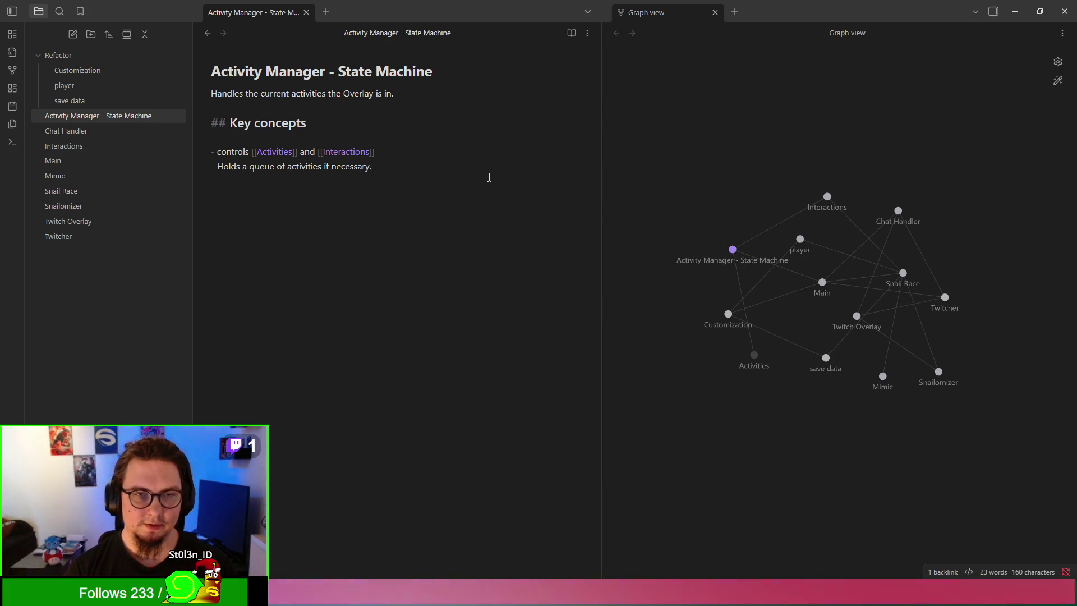
pyautogui.press('BackSpace')
pyautogui.write('(TODO')
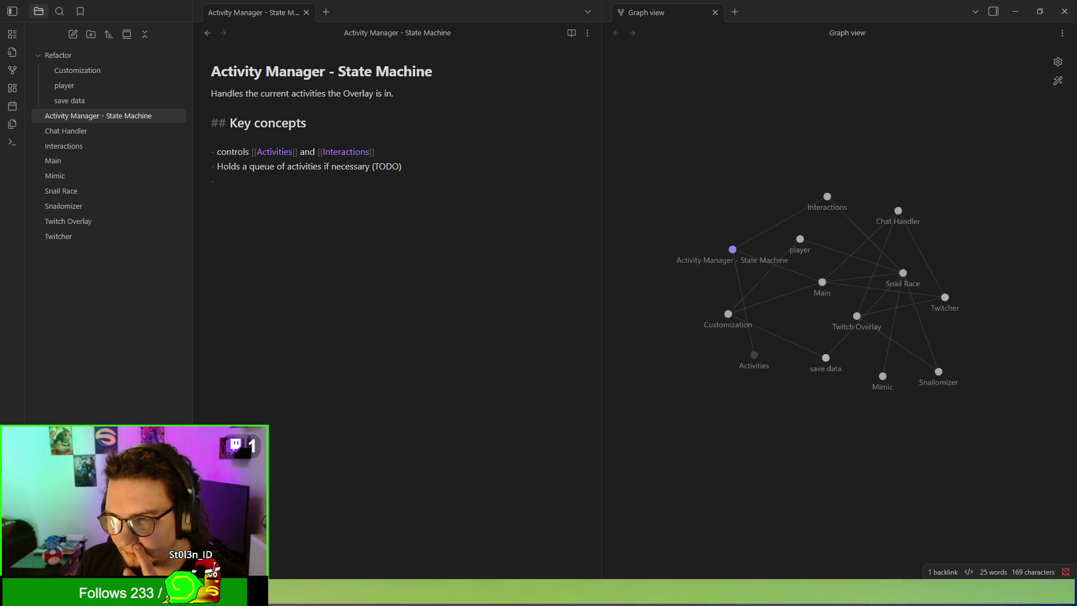
# Step: Prefix both Key concepts lines with '[ ]' marks and add an empty third '[ ]' line
pyautogui.click(214, 166)
pyautogui.write('[ ]')
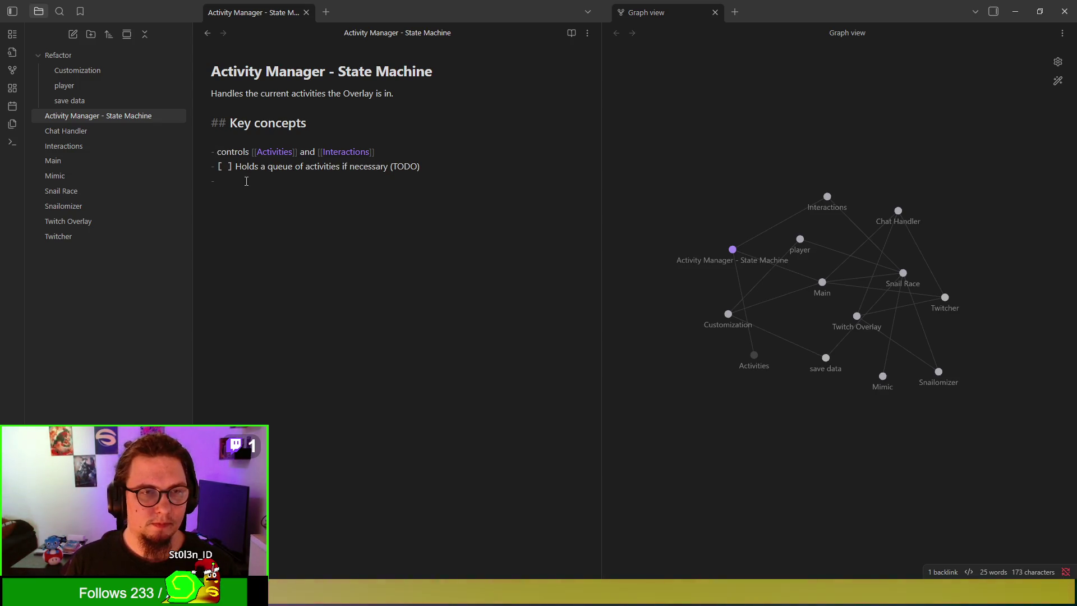
pyautogui.press('Up')
pyautogui.write('[ ]')
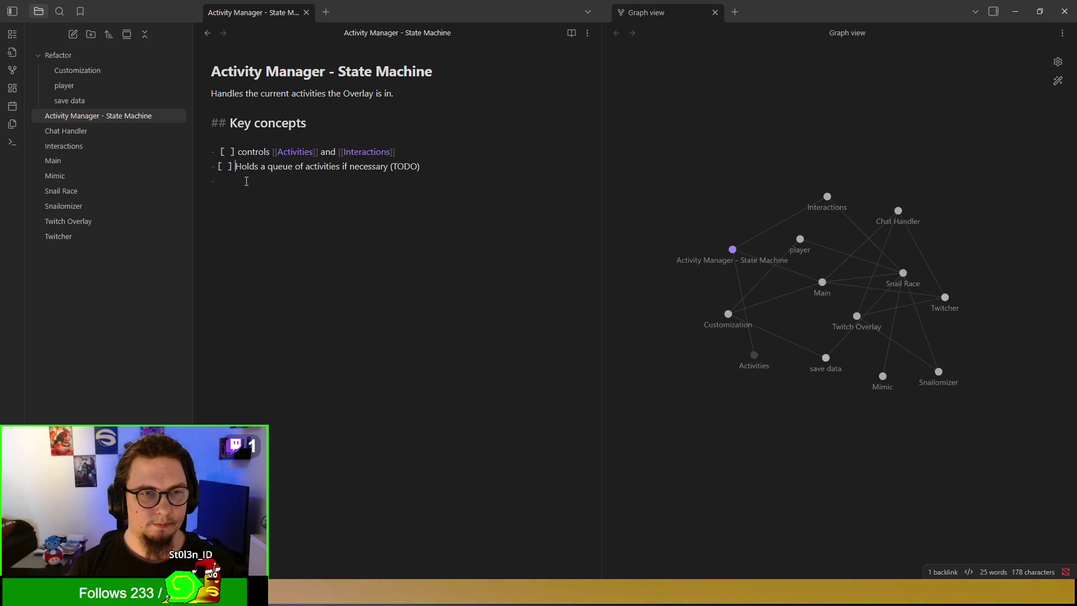
pyautogui.press('Up')
pyautogui.click(247, 180)
pyautogui.write('[')
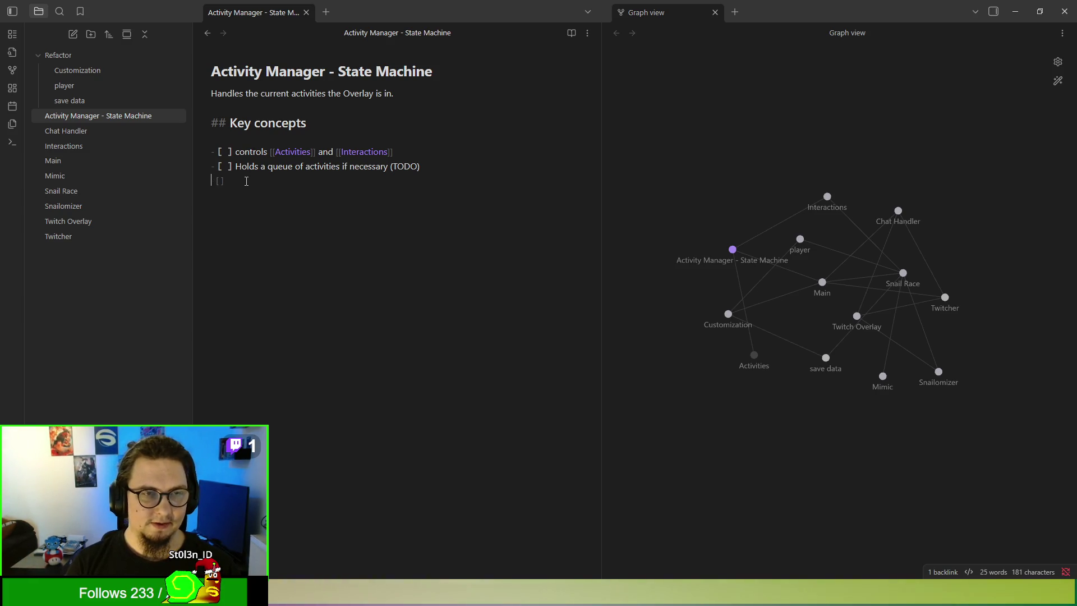
pyautogui.hotkey('ctrl', 'z')
pyautogui.hotkey('ctrl', 'z')
pyautogui.hotkey('ctrl', 'z')
pyautogui.hotkey('ctrl', 'z')
pyautogui.hotkey('ctrl', 'z')
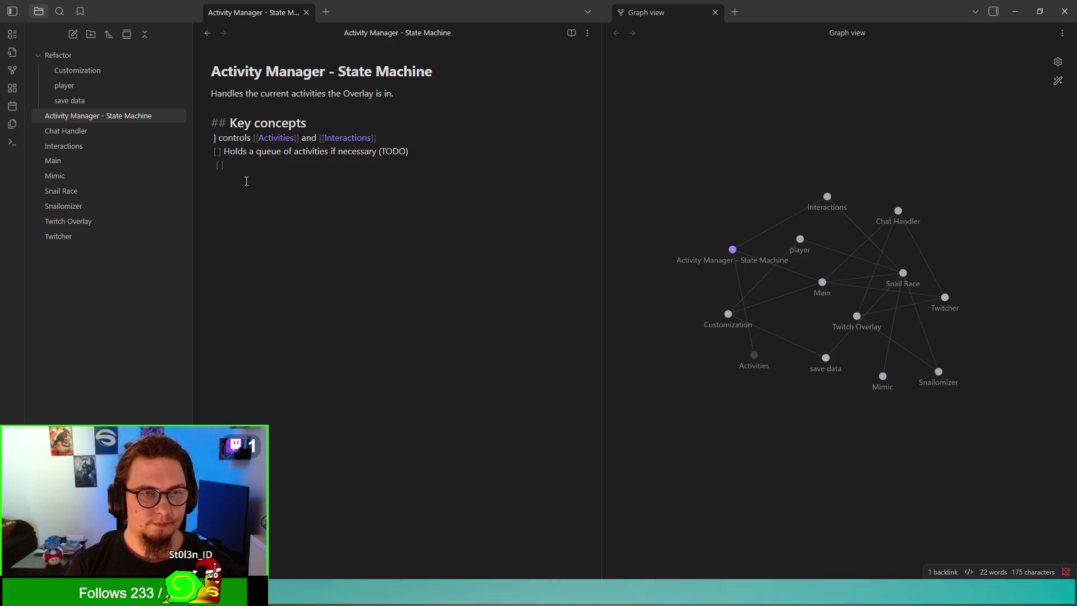
pyautogui.hotkey('ctrl', 'shift', 'z')
pyautogui.hotkey('ctrl', 'shift', 'z')
pyautogui.press('Down')
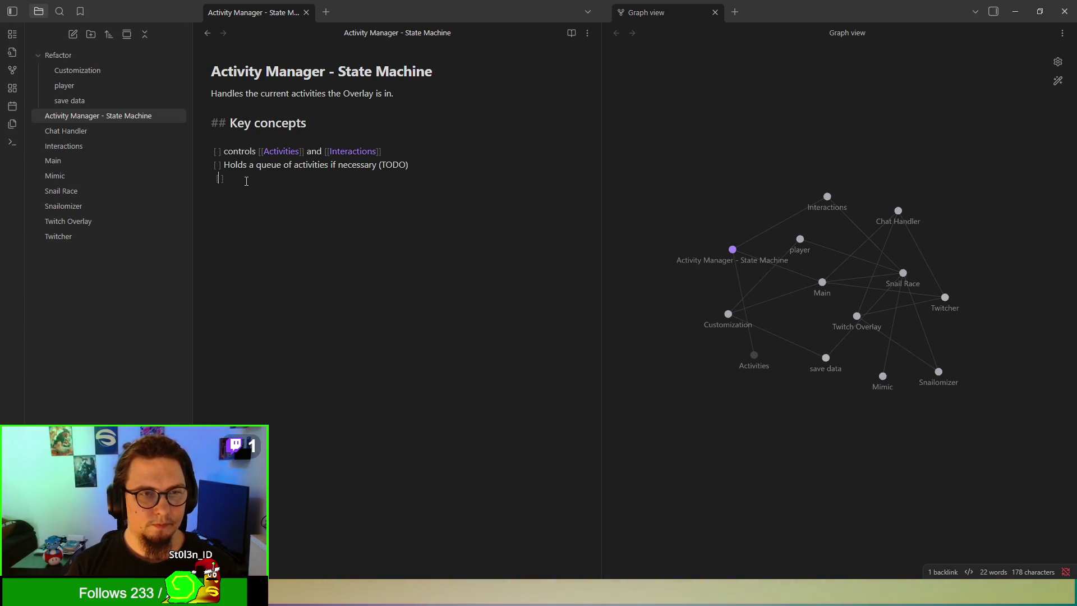
# Step: Add a new '[ ] Task A' line below the Key concepts, previewing the rendered result
pyautogui.click(572, 33)
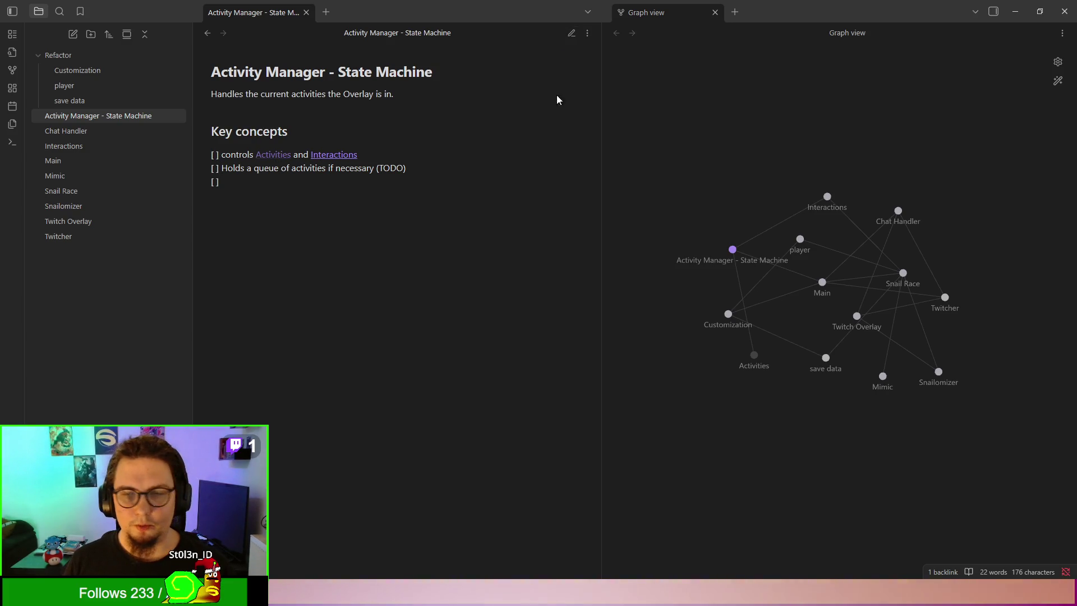
pyautogui.click(571, 32)
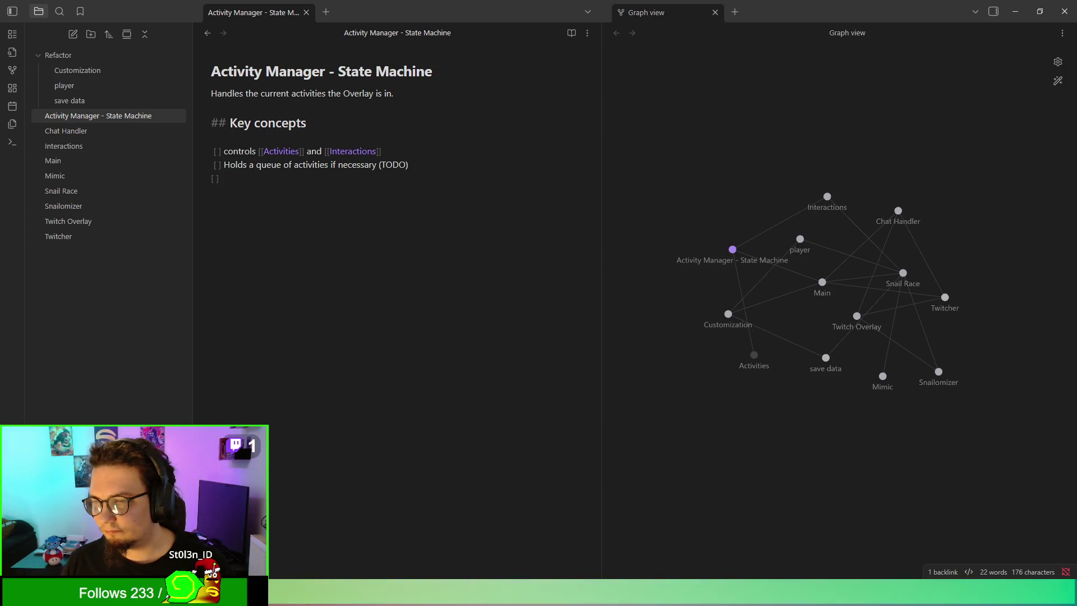
pyautogui.press('Return')
pyautogui.press('Return')
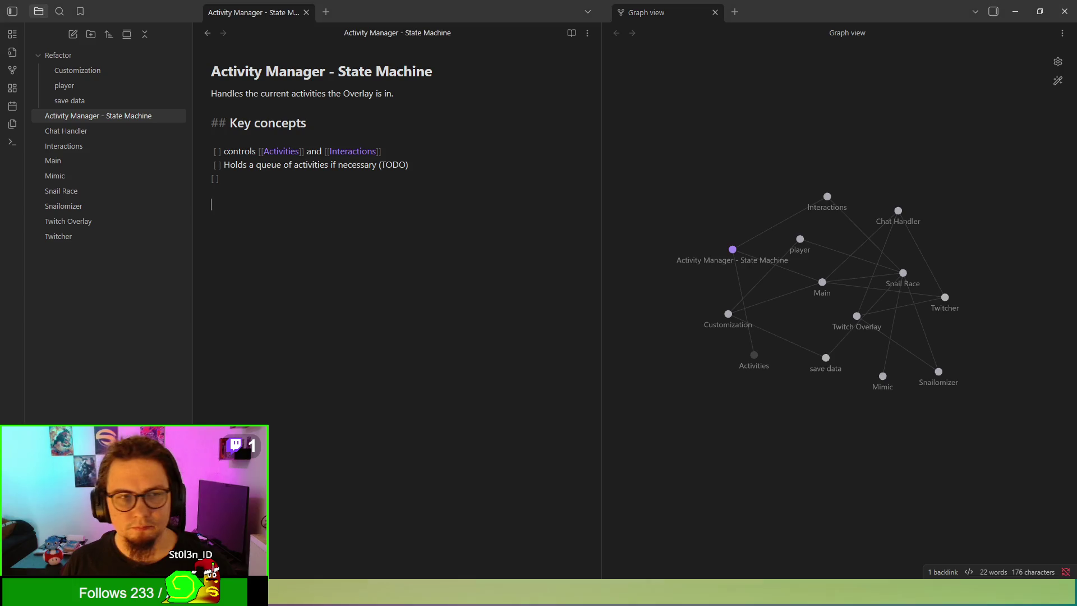
pyautogui.write('Task A')
pyautogui.click(572, 32)
pyautogui.click(572, 32)
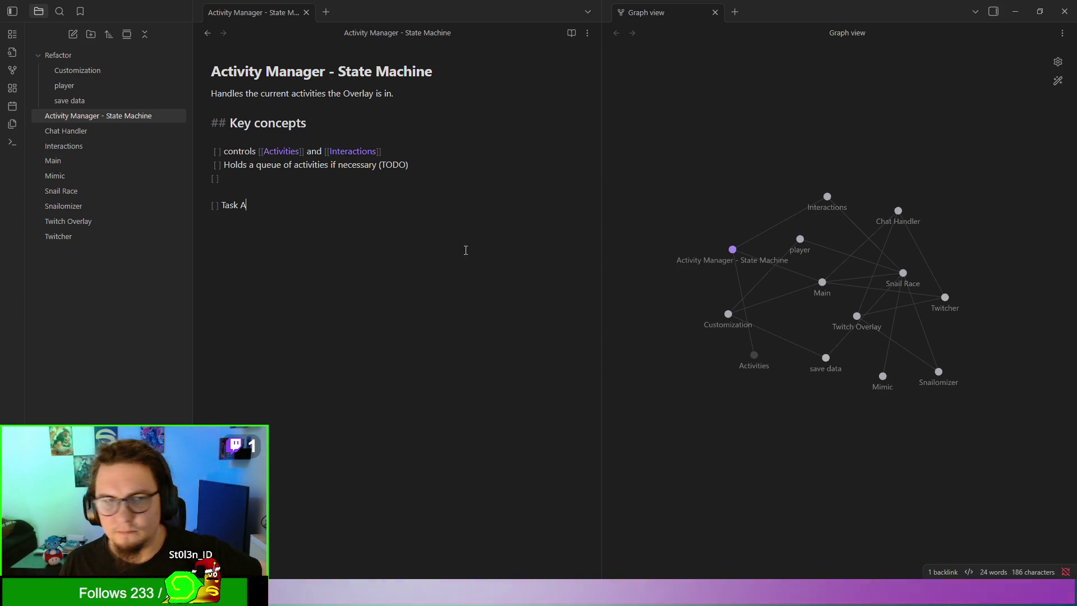
# Step: Add an empty '[]' line below Task A and view the note in reading mode
pyautogui.click(572, 32)
pyautogui.click(571, 33)
pyautogui.press('Return')
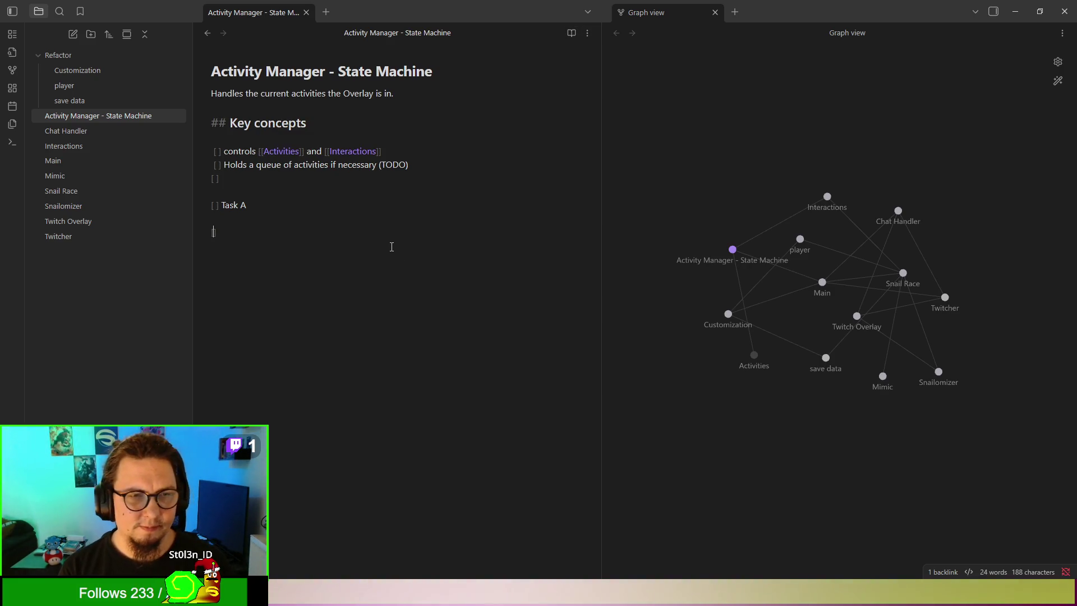
pyautogui.press('BackSpace')
pyautogui.press('BackSpace')
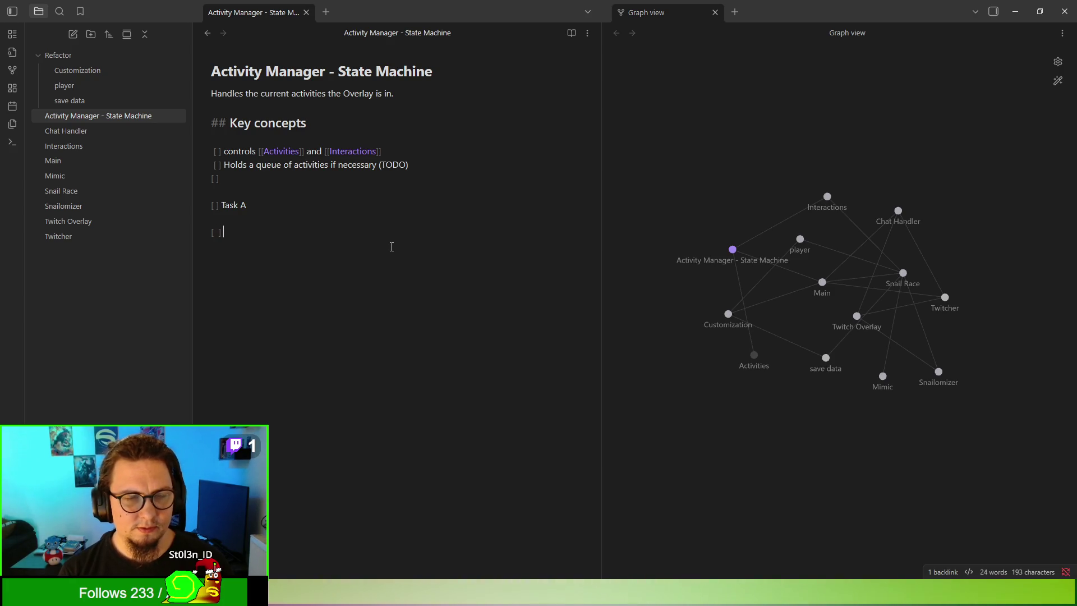
pyautogui.click(364, 216)
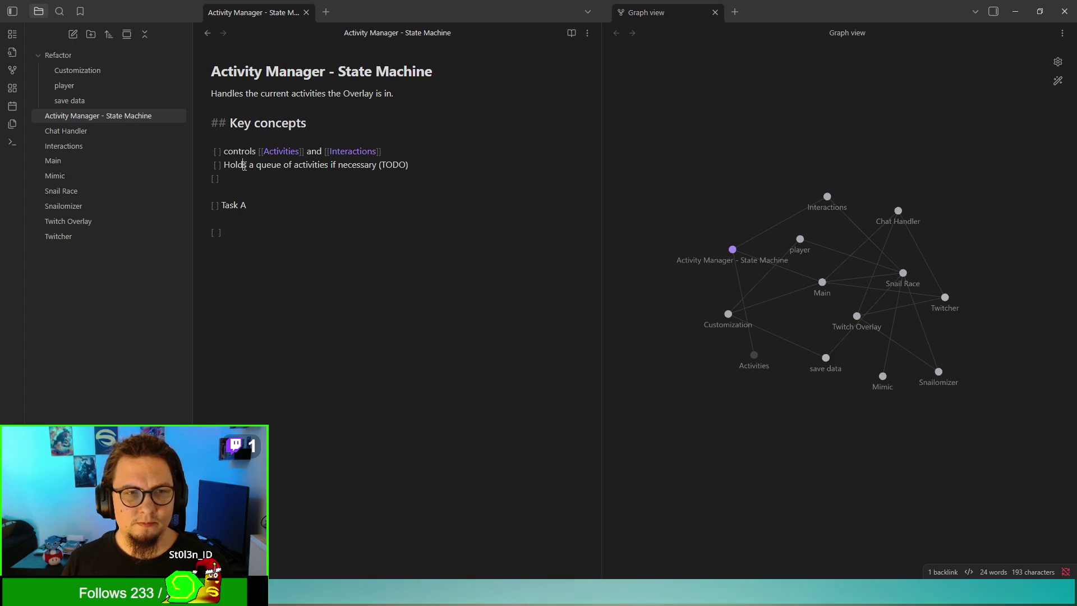
pyautogui.click(573, 34)
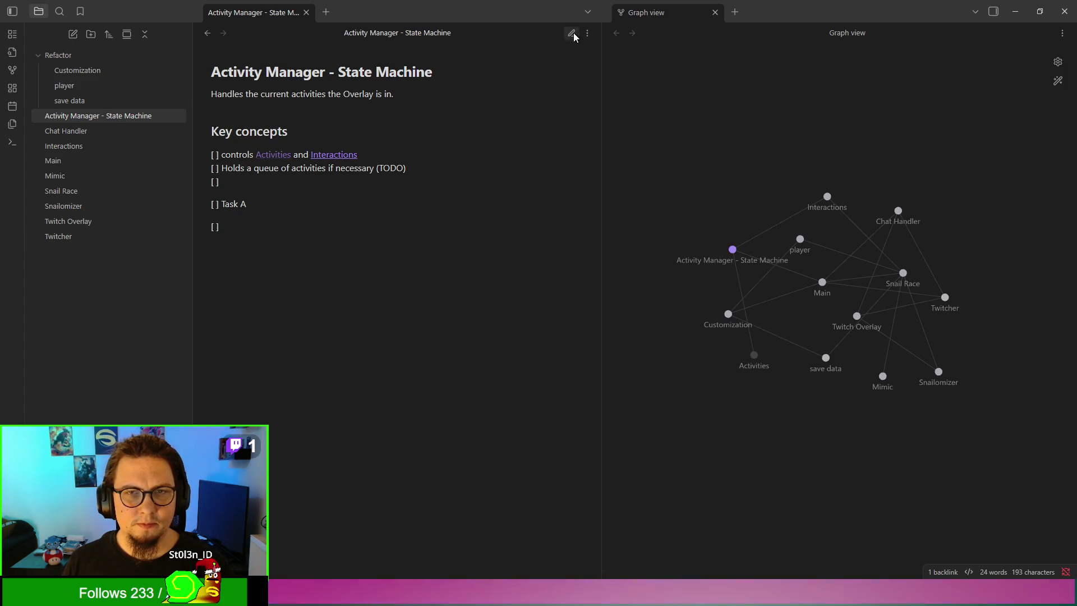
pyautogui.doubleClick(214, 227)
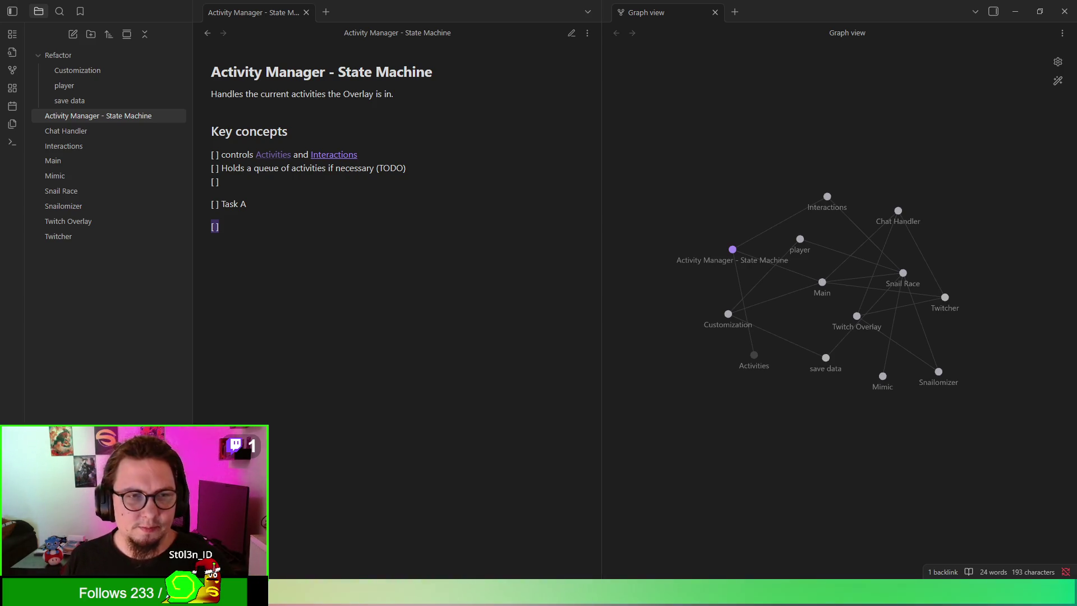
# Step: Put '- ' before the '[ ]' lines to make real checkboxes, and delete Task A and the empty entry
pyautogui.click(212, 160)
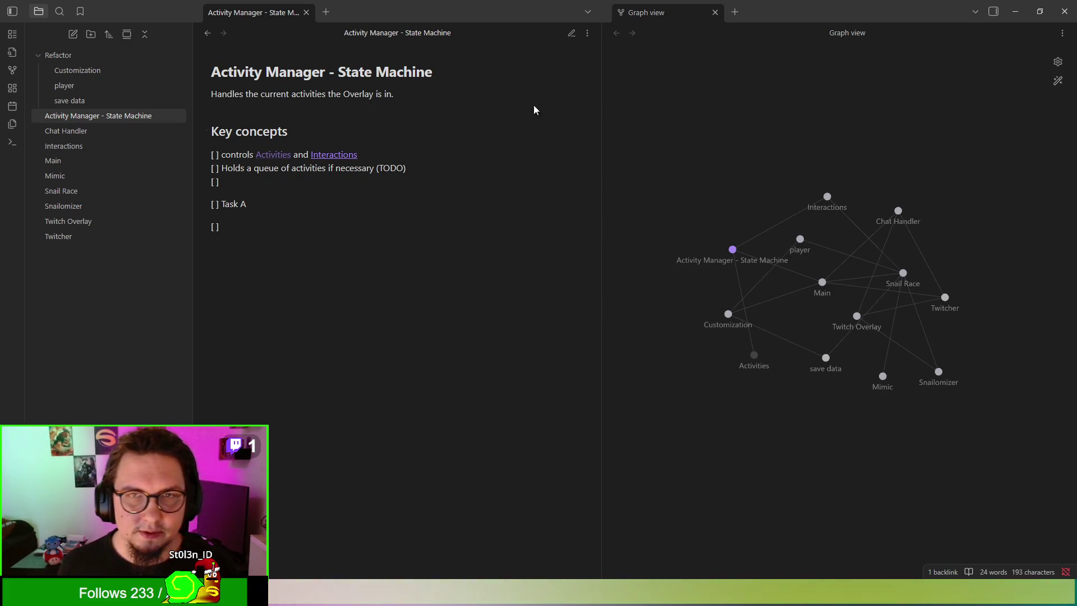
pyautogui.click(571, 33)
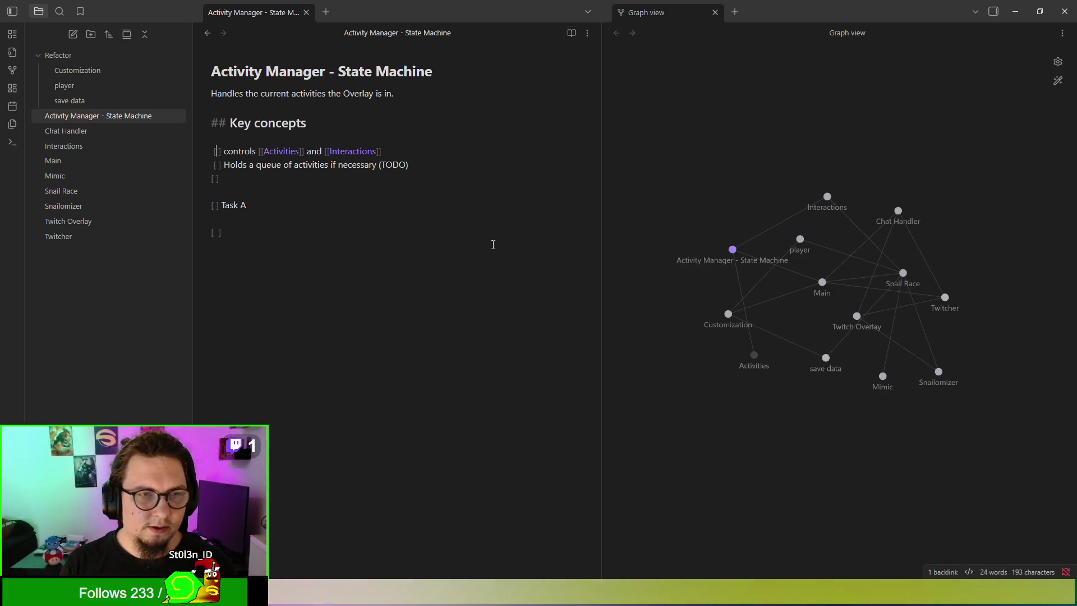
pyautogui.write('-')
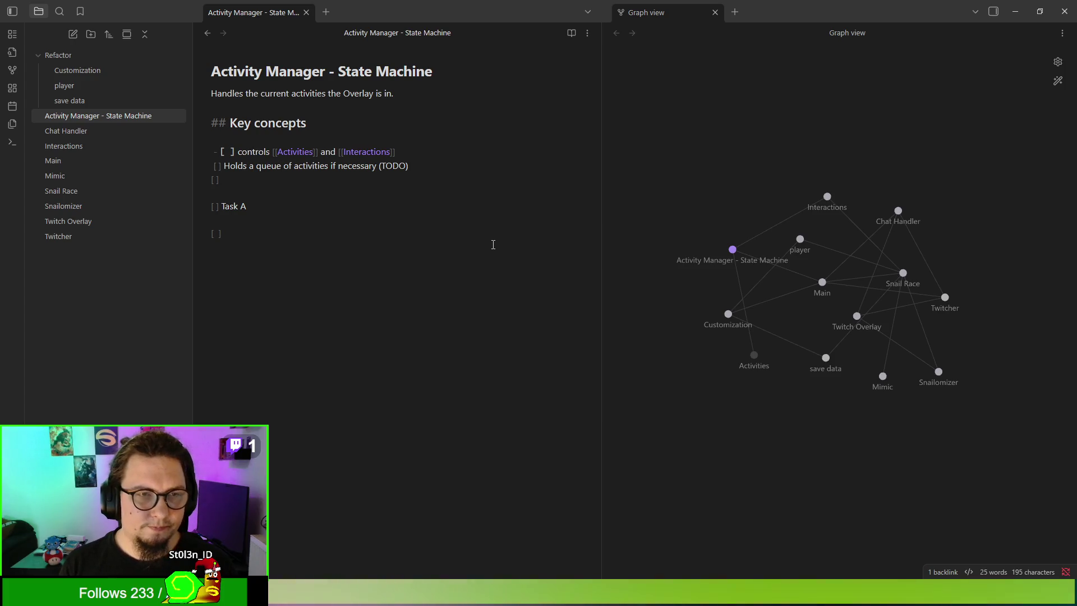
pyautogui.press('BackSpace')
pyautogui.press('BackSpace')
pyautogui.write('-')
pyautogui.press('Down')
pyautogui.write('-')
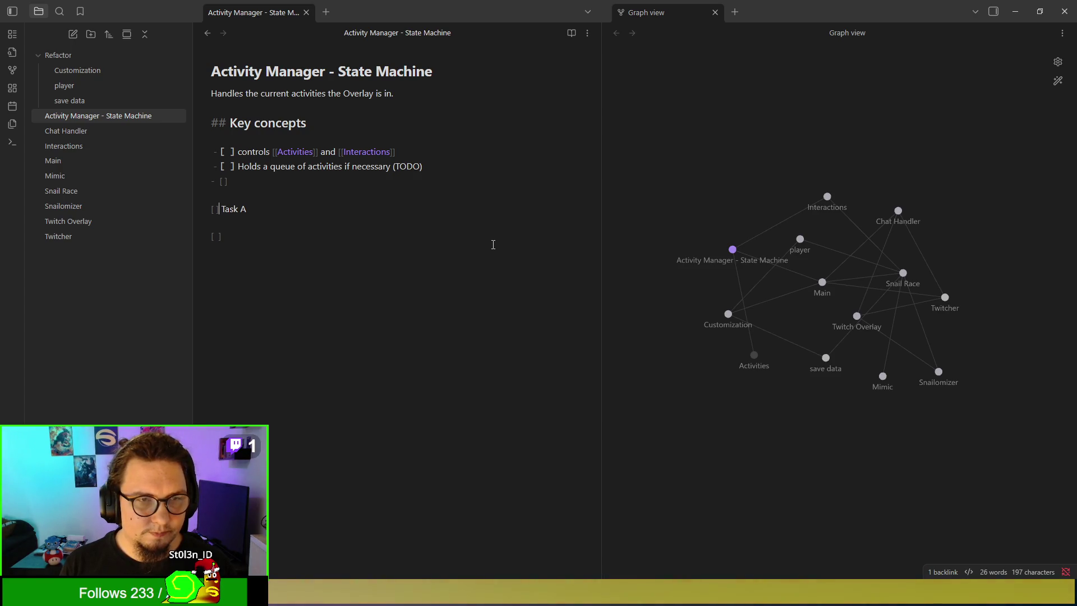
pyautogui.hotkey('shift', 'Up')
pyautogui.hotkey('shift', 'Up')
pyautogui.hotkey('shift', 'Up')
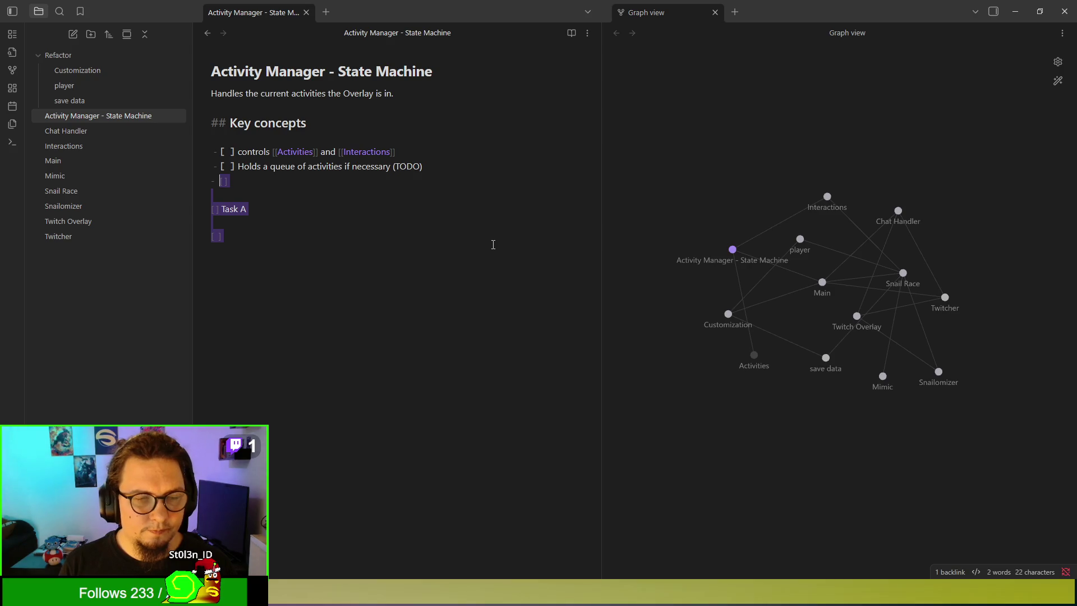
pyautogui.press('BackSpace')
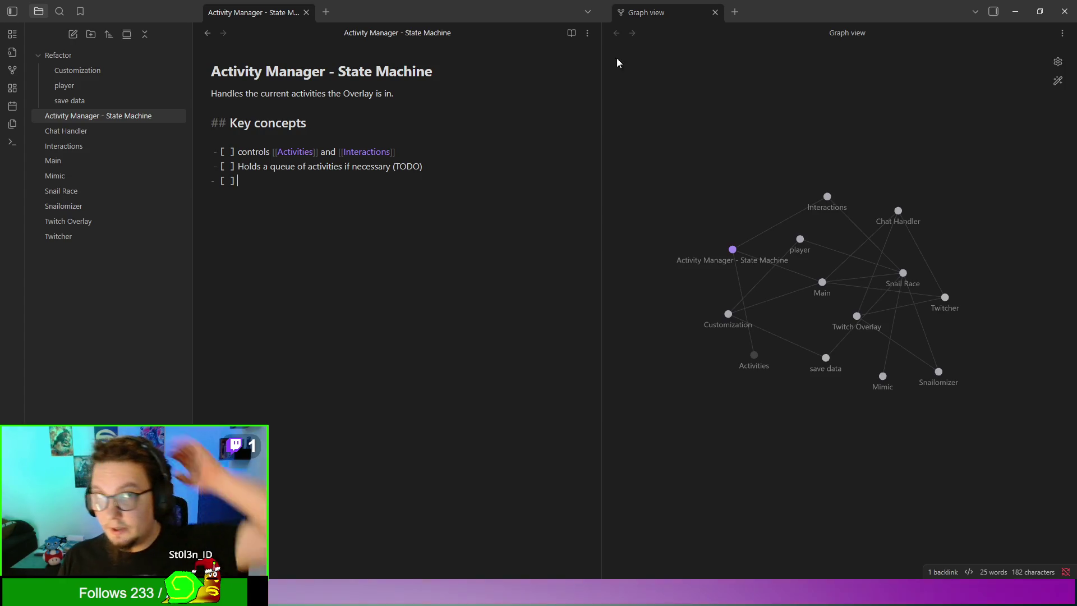
pyautogui.click(571, 33)
# Step: Tick the 'Holds a queue' checkbox, leaving the controls Activities and Interactions task unticked
pyautogui.click(217, 155)
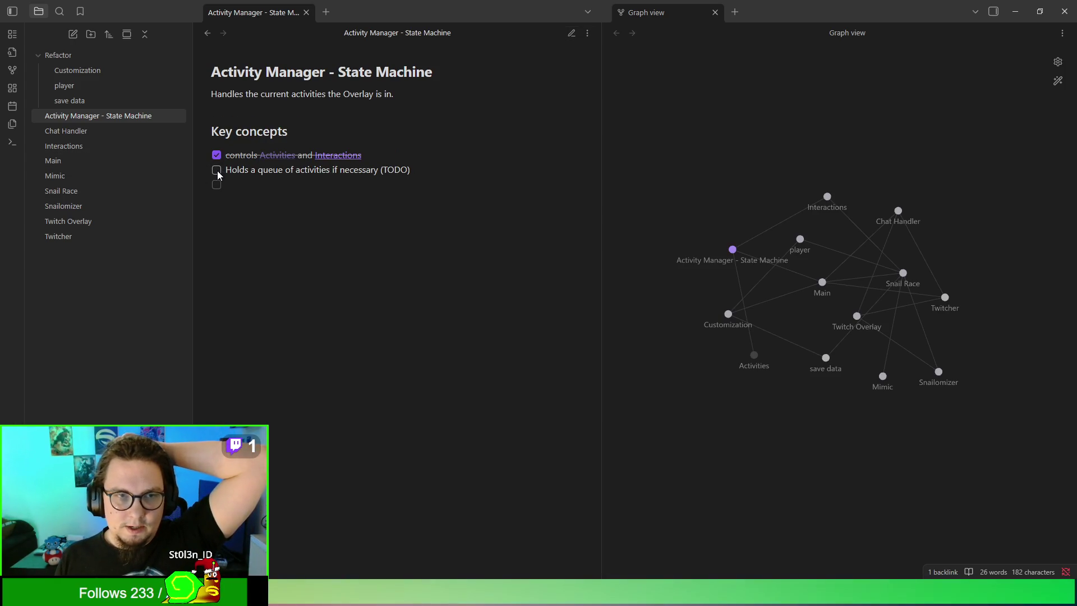
pyautogui.click(217, 155)
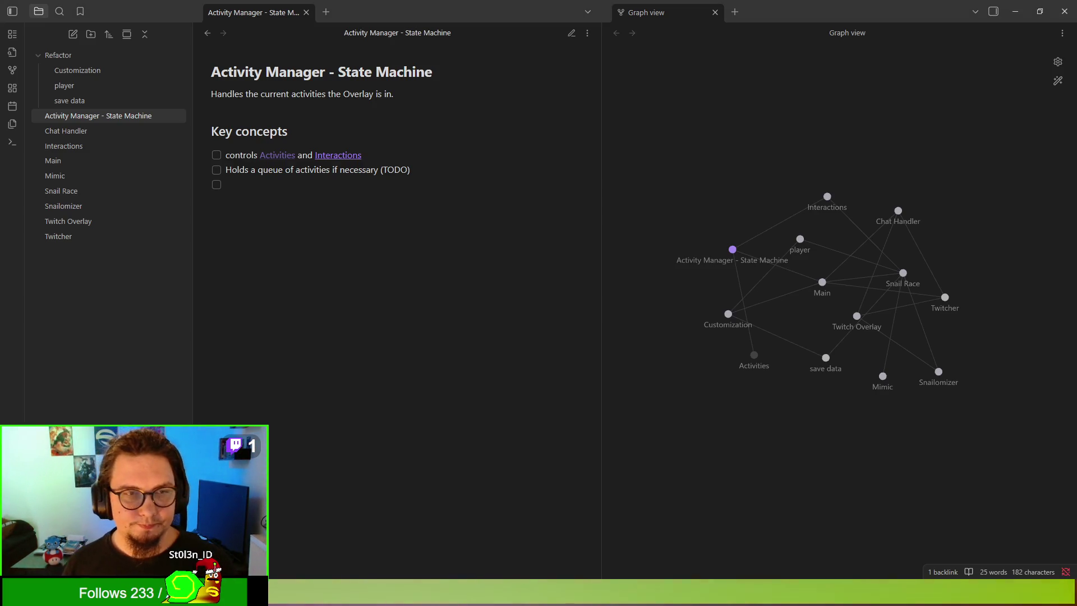
pyautogui.click(216, 170)
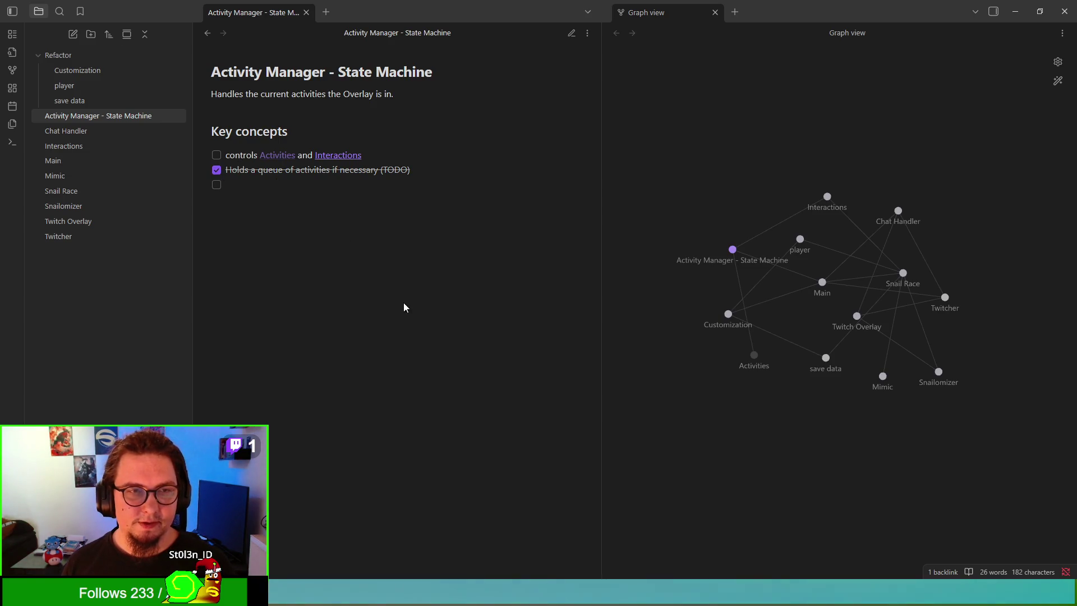
pyautogui.click(571, 33)
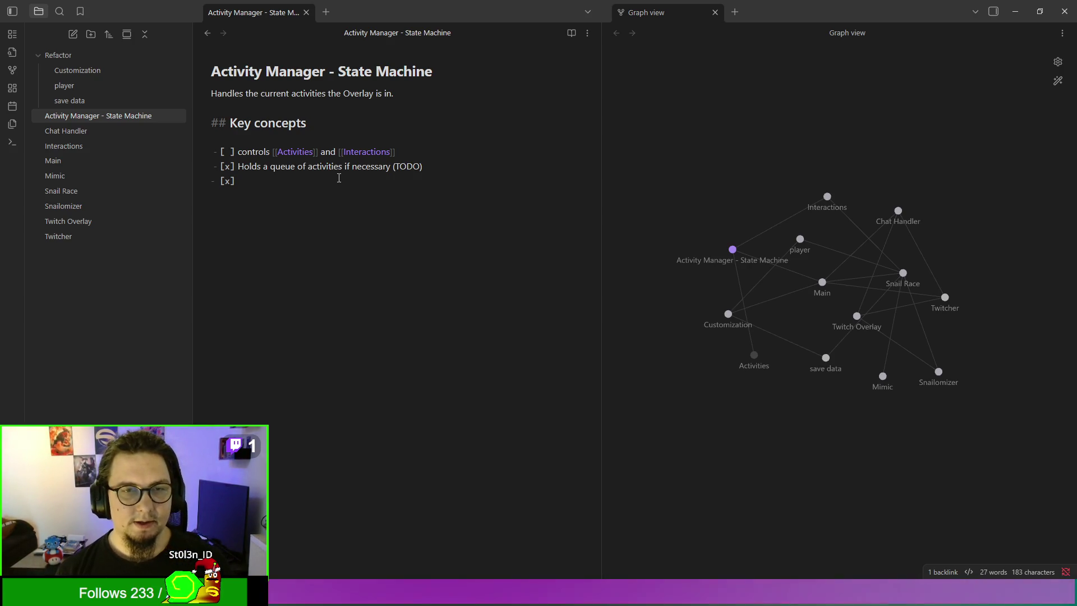
# Step: Untick the queue task and split the controls line into separate Activities and Interactions tasks
pyautogui.press('Up')
pyautogui.press('Right')
pyautogui.press('Right')
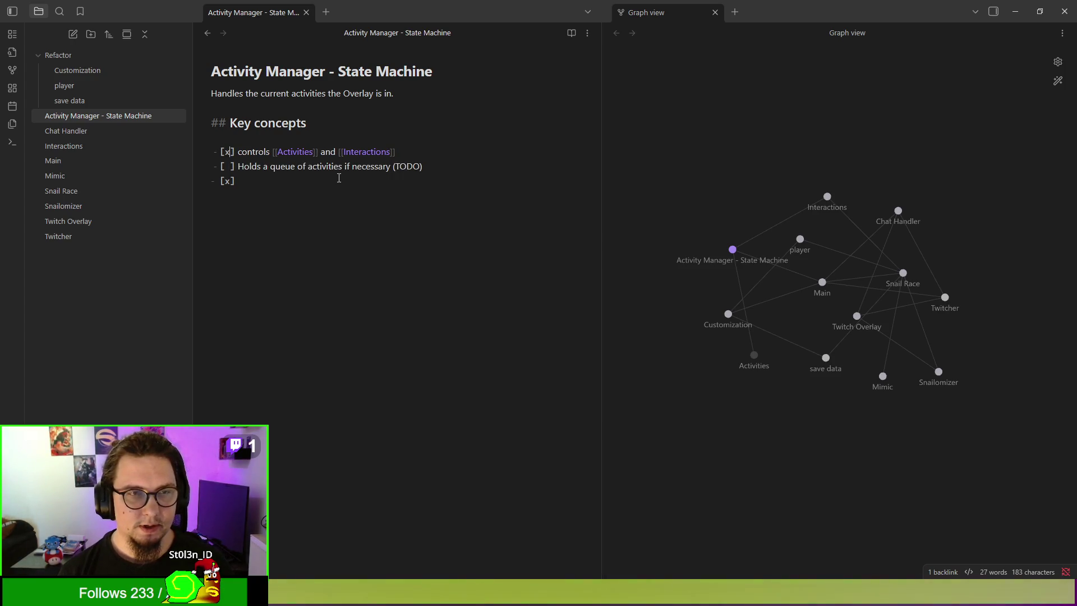
pyautogui.press('Up')
pyautogui.press('BackSpace')
pyautogui.write('x')
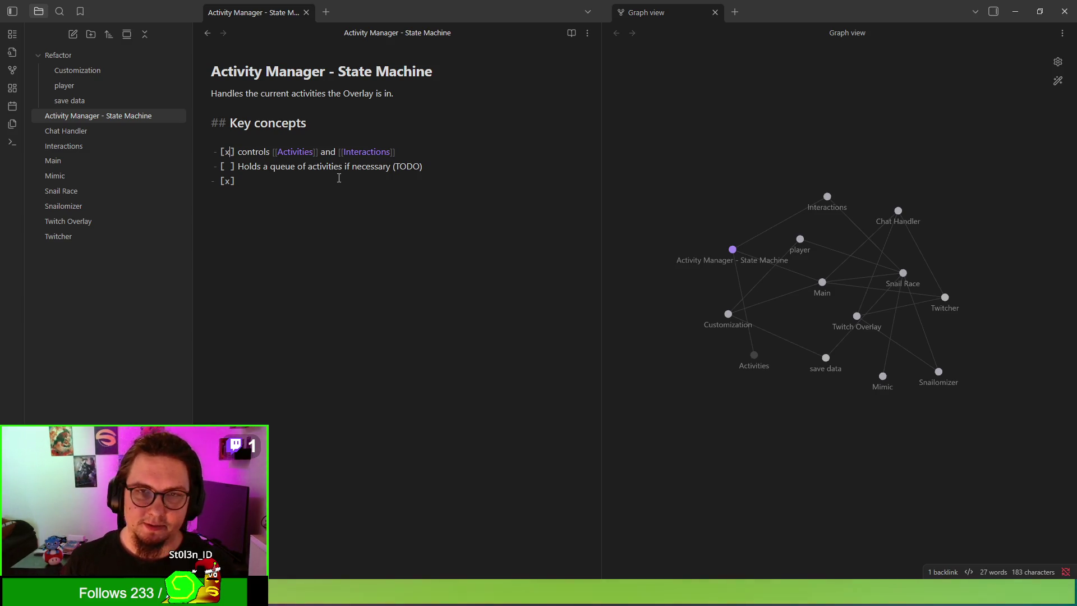
pyautogui.hotkey('ctrl', 'z')
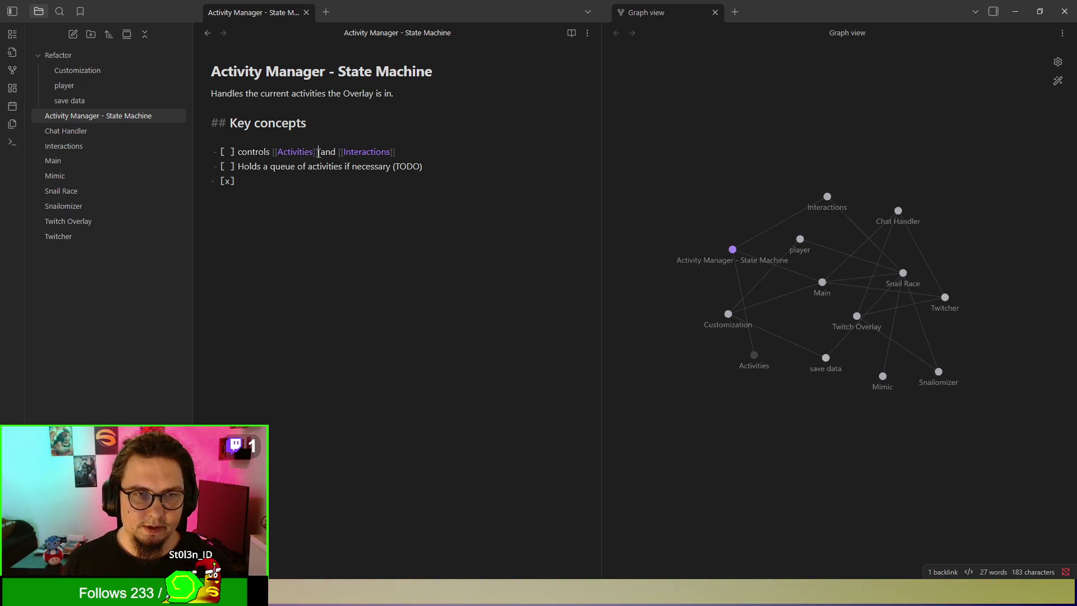
pyautogui.hotkey('ctrl', 'z')
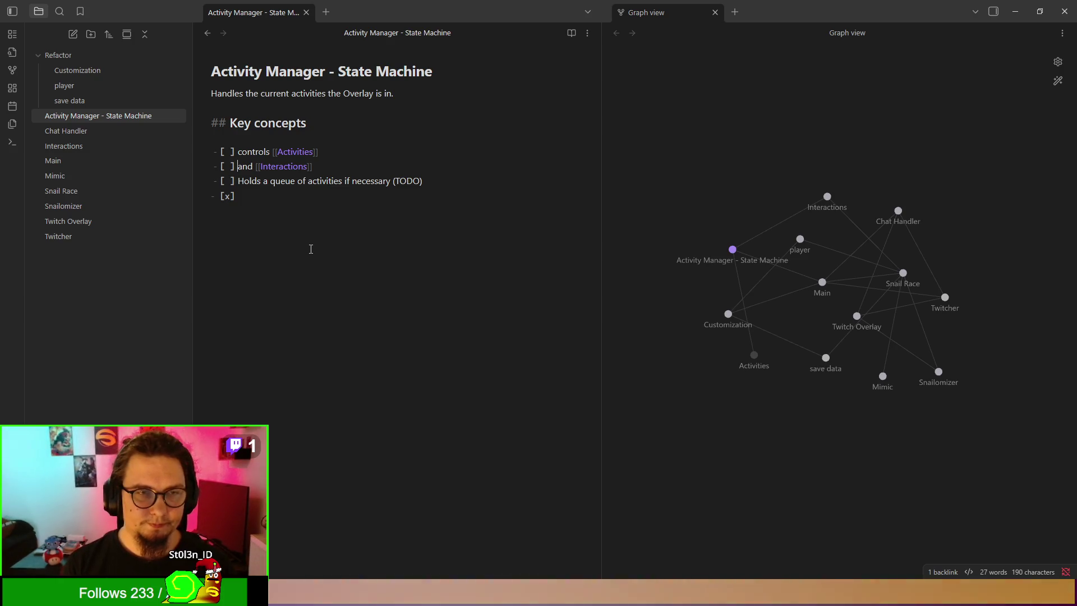
# Step: Insert 'controls' before [[Interactions]] on the second task, then trim its trailing s
pyautogui.write('contro')
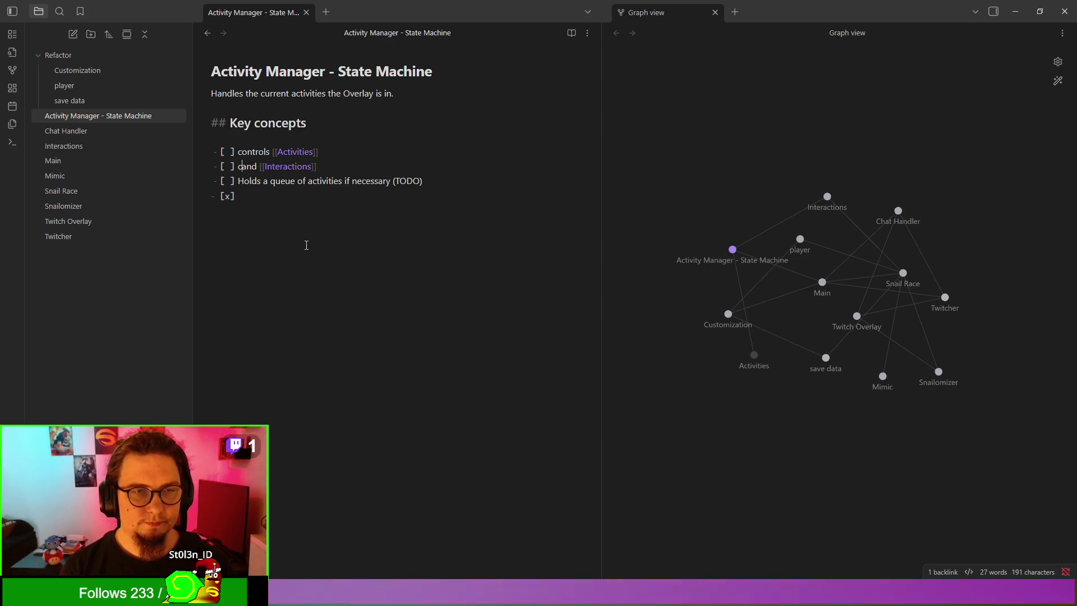
pyautogui.write('ls')
pyautogui.press('Delete')
pyautogui.press('Delete')
pyautogui.press('Delete')
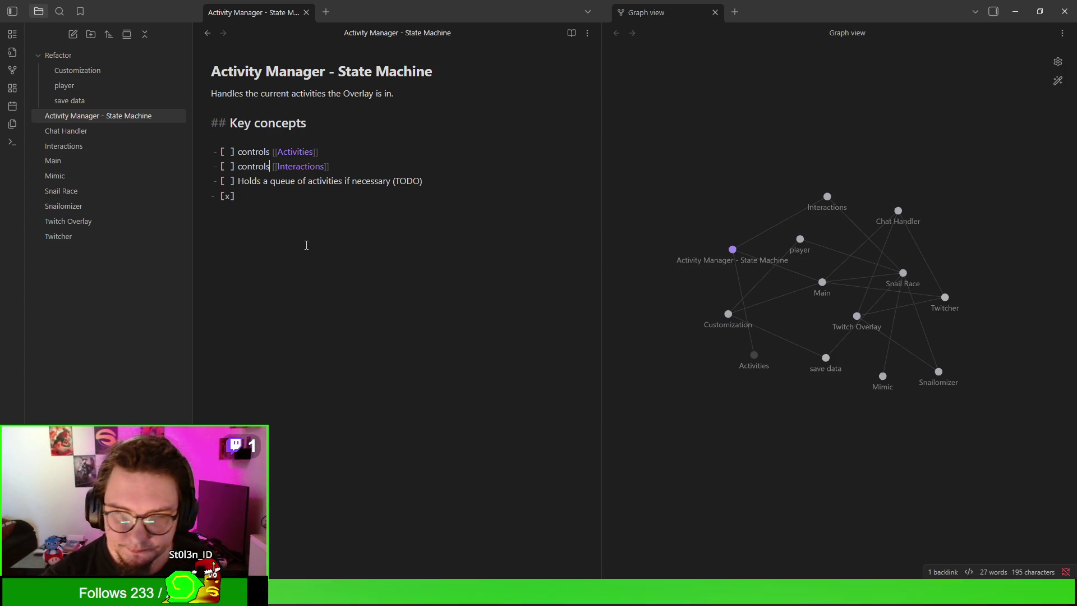
pyautogui.press('BackSpace')
pyautogui.press('BackSpace')
pyautogui.press('BackSpace')
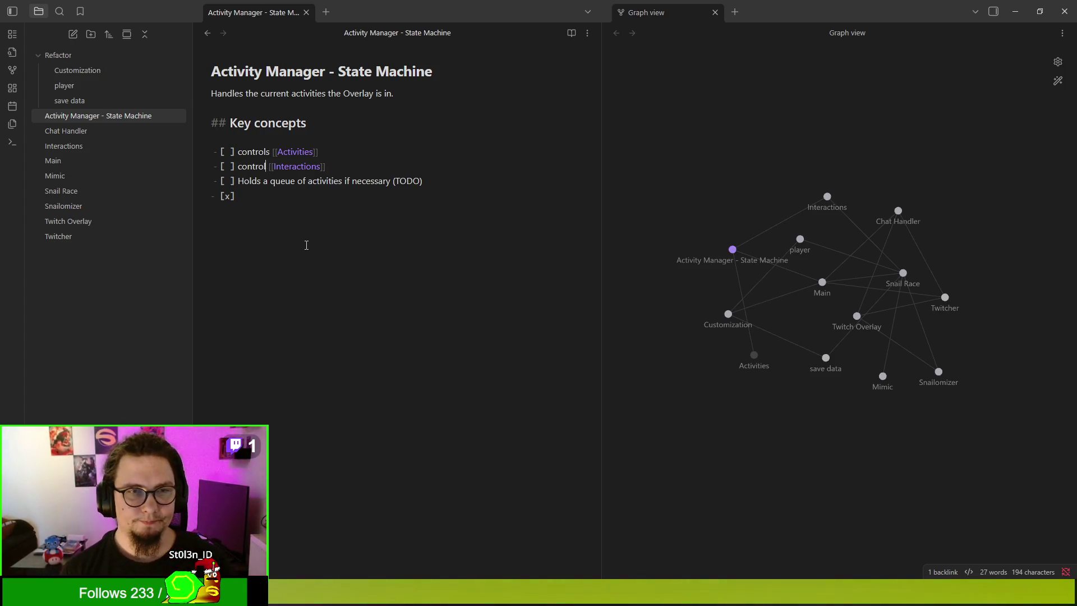
# Step: Reword the second task to 'Commands players to delay Interactions to start Activities'
pyautogui.write('A')
pyautogui.press('BackSpace')
pyautogui.write('Commands players t')
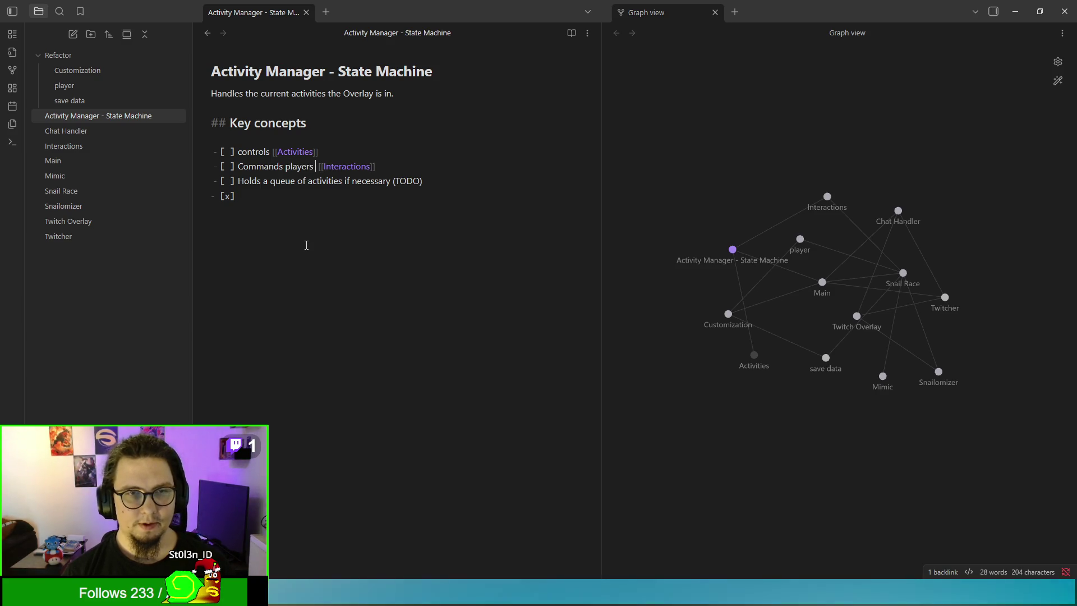
pyautogui.write('o delay')
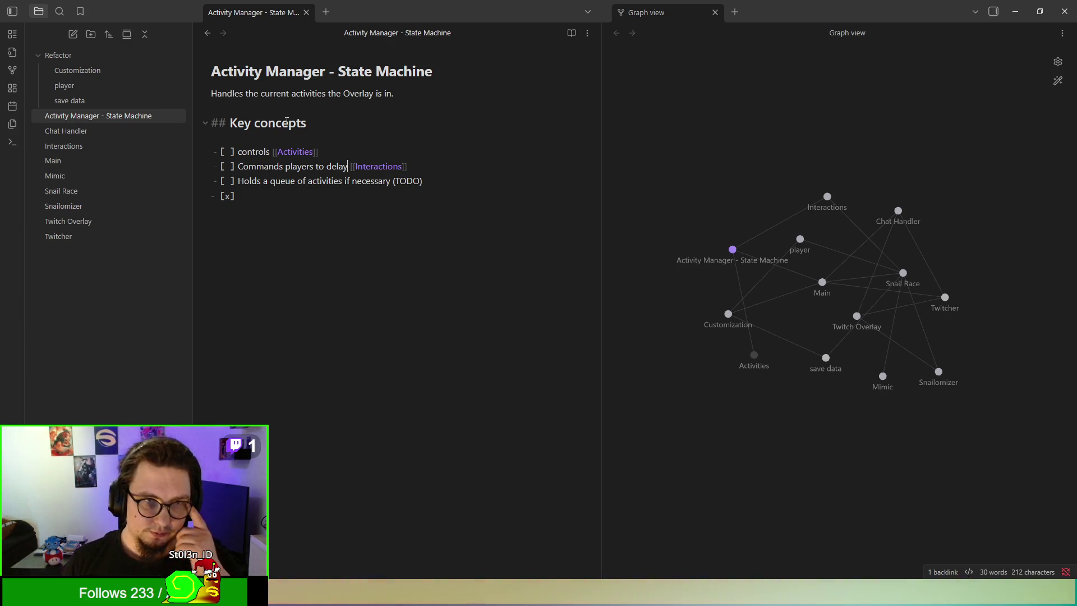
pyautogui.moveTo(240, 152); pyautogui.dragTo(237, 152)
pyautogui.click(346, 167)
pyautogui.write('to sta')
pyautogui.press('BackSpace')
pyautogui.press('BackSpace')
pyautogui.press('BackSpace')
pyautogui.press('BackSpace')
pyautogui.write('o start ')
pyautogui.write('ctiv')
pyautogui.press('BackSpace')
pyautogui.press('BackSpace')
pyautogui.press('BackSpace')
pyautogui.write('Activities')
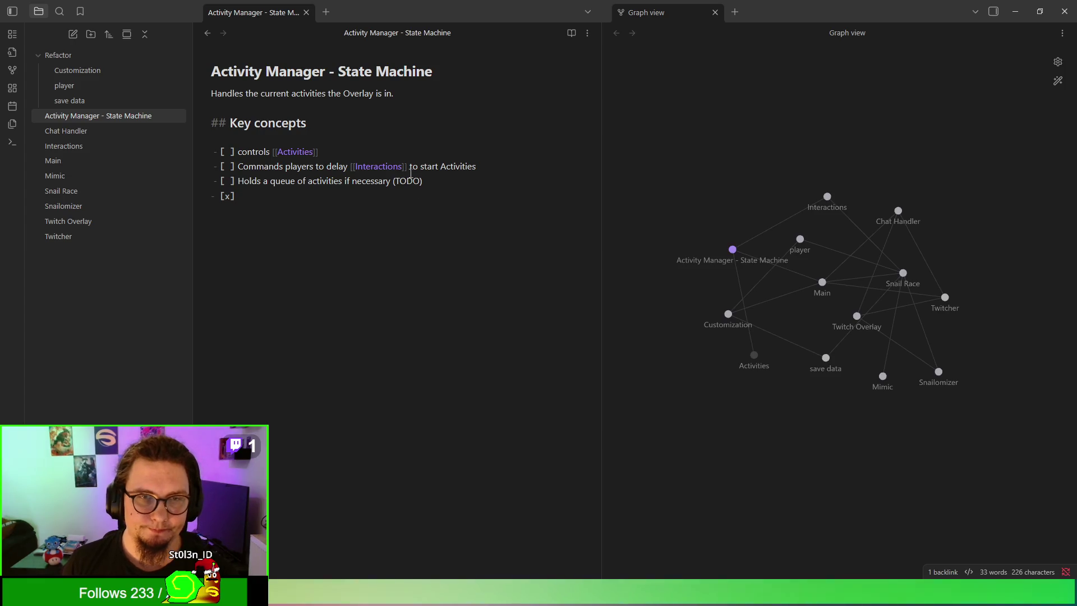
# Step: Delete '(TODO)' from the queue task, tick the Activities task and untick the empty last task
pyautogui.moveTo(392, 181); pyautogui.dragTo(452, 182)
pyautogui.press('BackSpace')
pyautogui.click(230, 152)
pyautogui.click(299, 230)
pyautogui.click(228, 195)
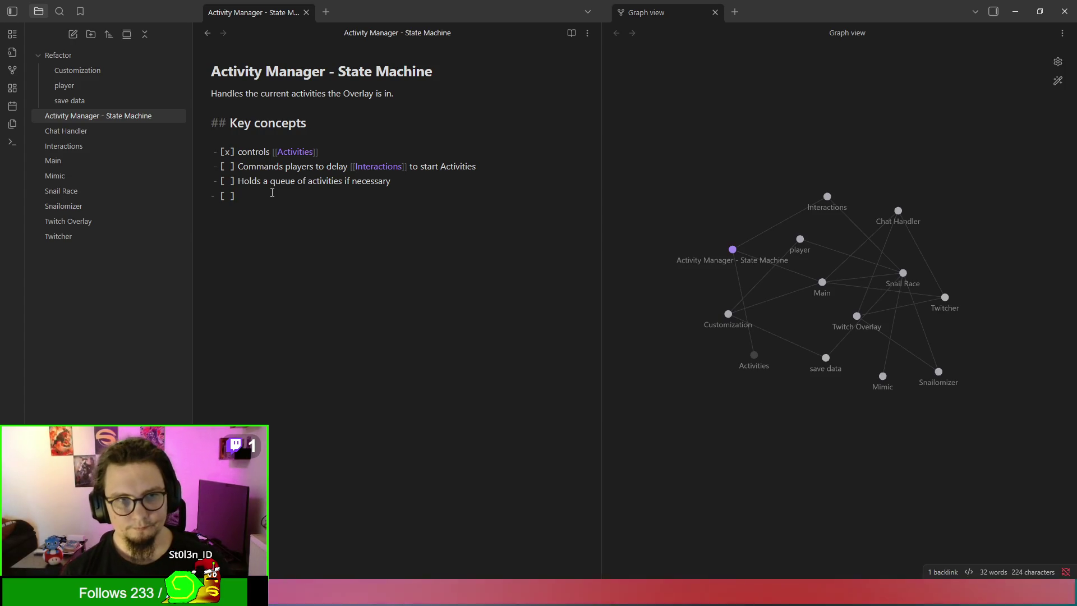
# Step: Type the last Key concepts item: 'Handles overarching logic of activities like update, enter and exit'
pyautogui.write('Co')
pyautogui.press('BackSpace')
pyautogui.press('BackSpace')
pyautogui.write('Contro')
pyautogui.write('ls')
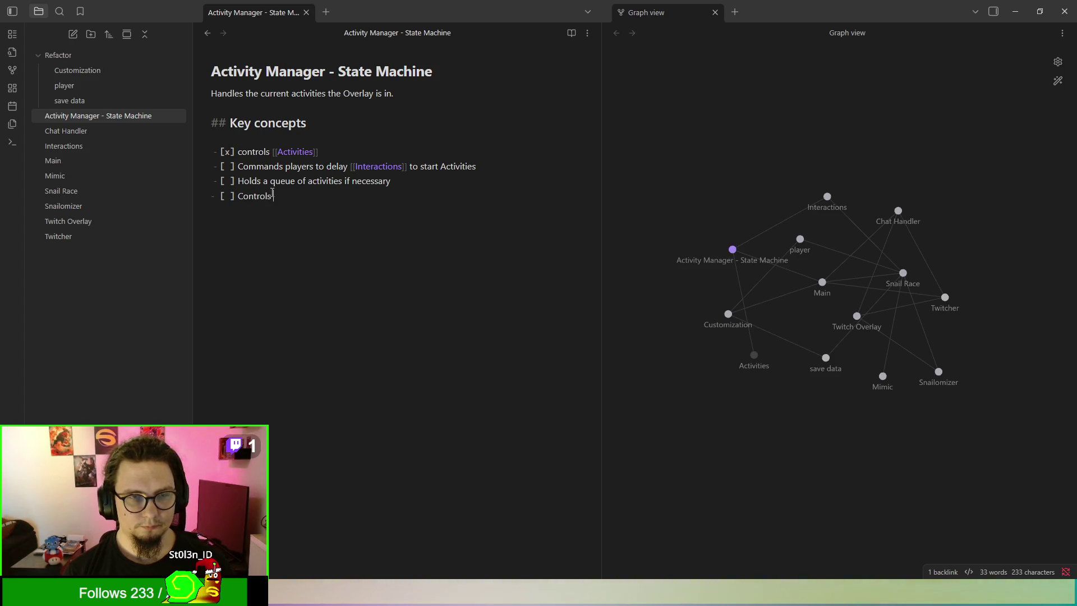
pyautogui.press('BackSpace')
pyautogui.press('BackSpace')
pyautogui.press('BackSpace')
pyautogui.press('BackSpace')
pyautogui.press('BackSpace')
pyautogui.press('BackSpace')
pyautogui.press('BackSpace')
pyautogui.press('BackSpace')
pyautogui.write('Han')
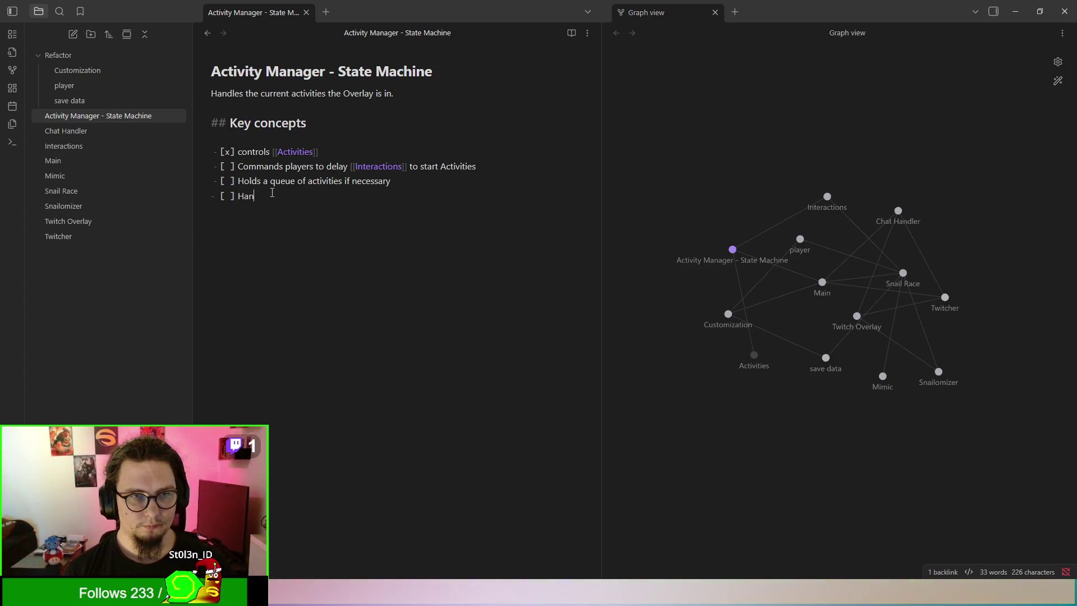
pyautogui.write('dles overachi')
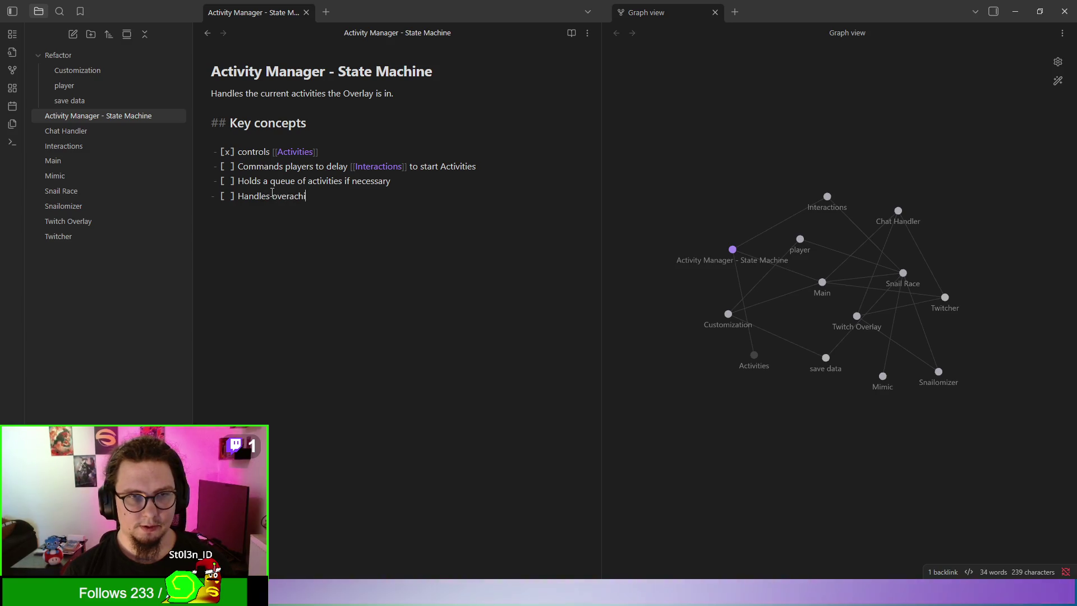
pyautogui.write('ng logic of activiti')
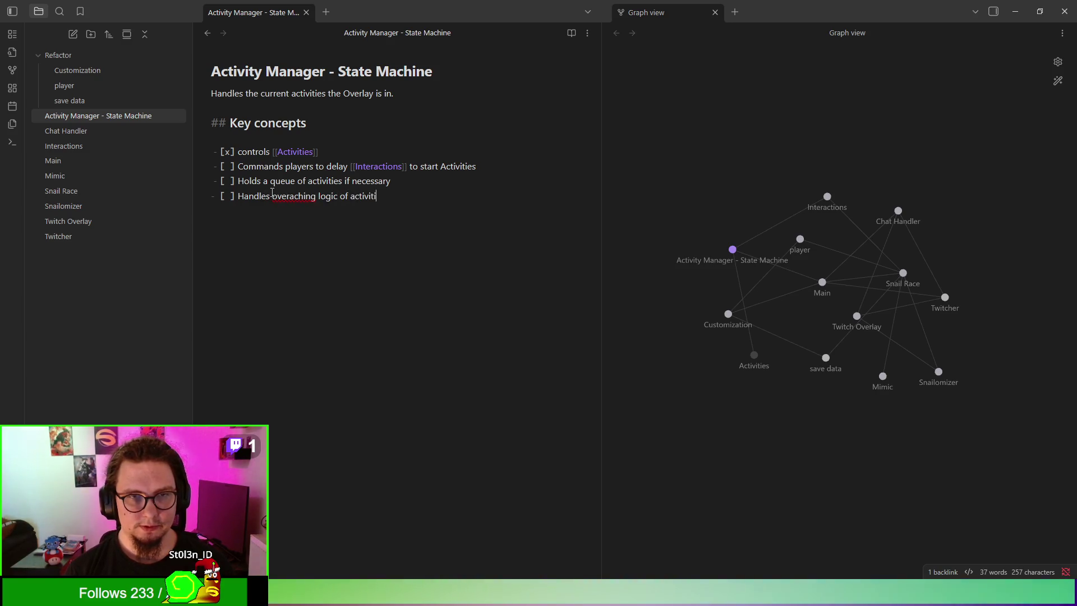
pyautogui.write('es i')
pyautogui.write('ke updated')
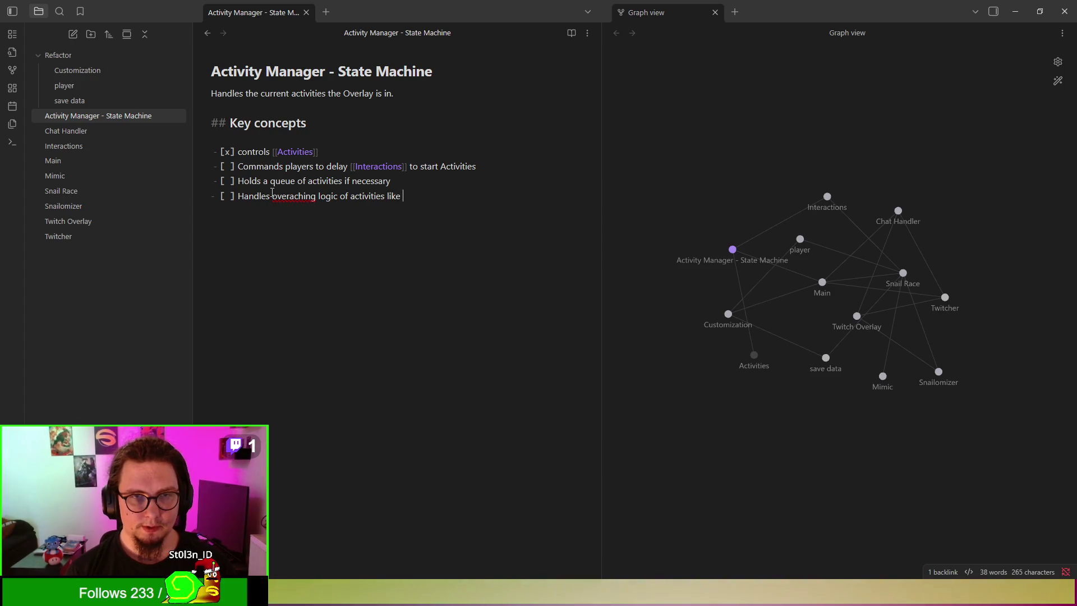
pyautogui.press('BackSpace')
pyautogui.press('BackSpace')
pyautogui.press('BackSpace')
pyautogui.write('ate,')
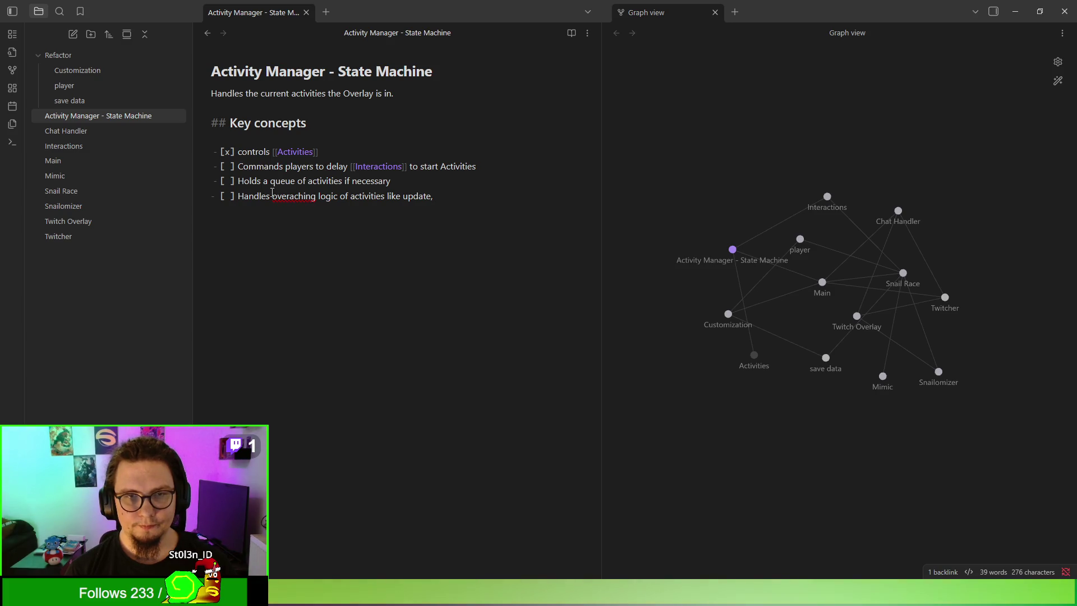
pyautogui.write(' enter a')
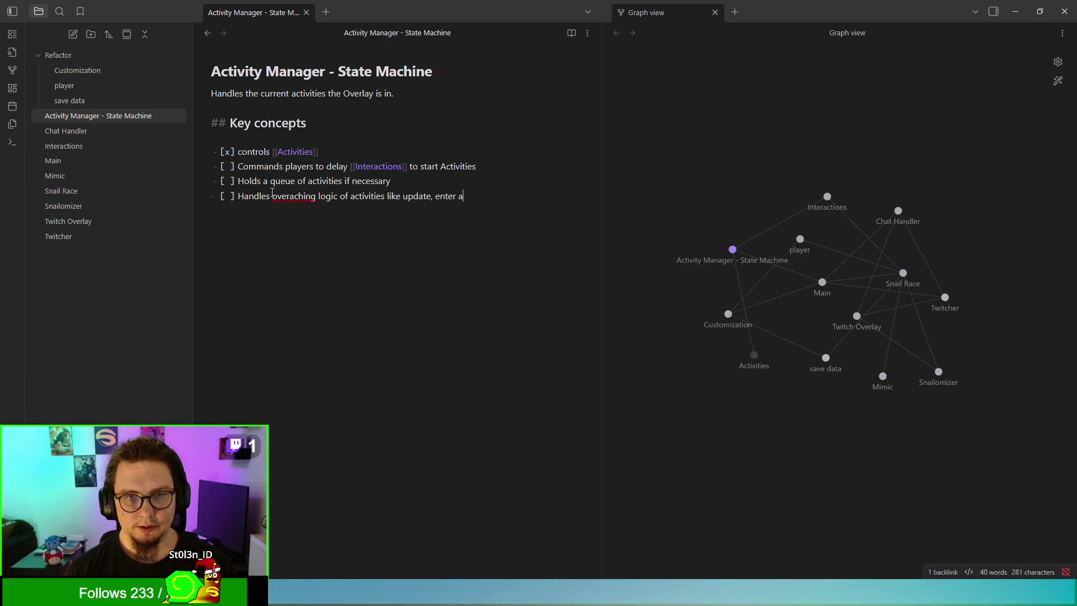
pyautogui.write('nd exit')
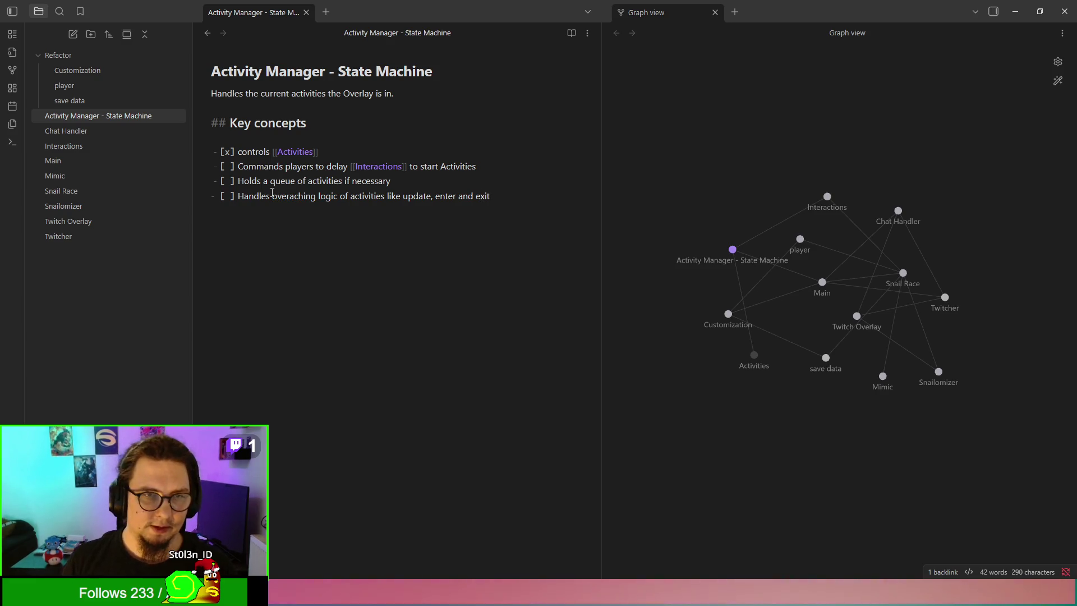
# Step: Tick that item, correct 'overaching' to 'overarching', and begin a new heading line below
pyautogui.hotkey('ctrl', 'Return')
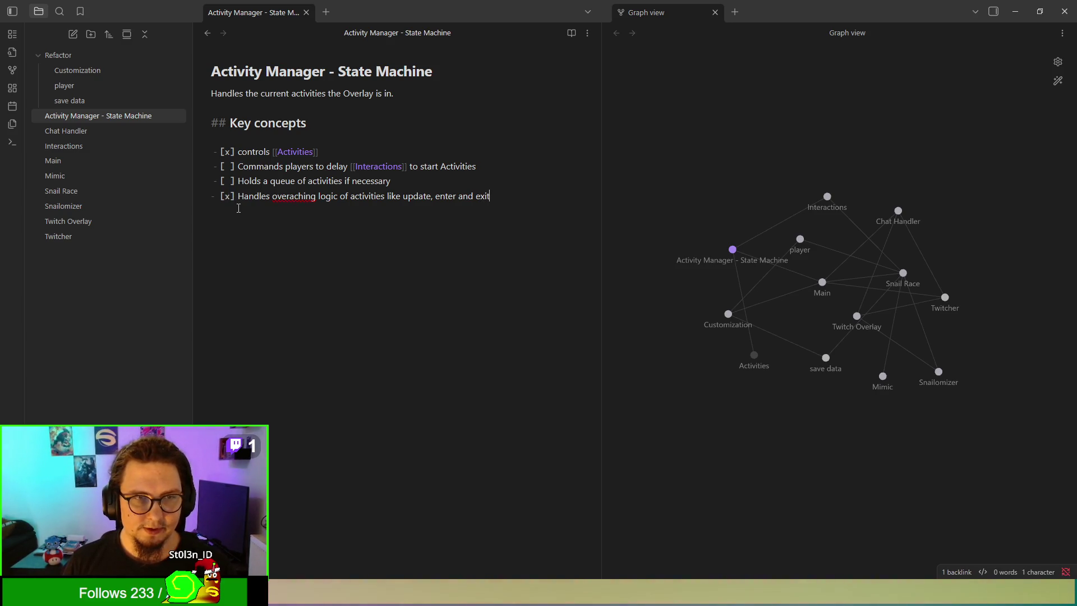
pyautogui.click(312, 211)
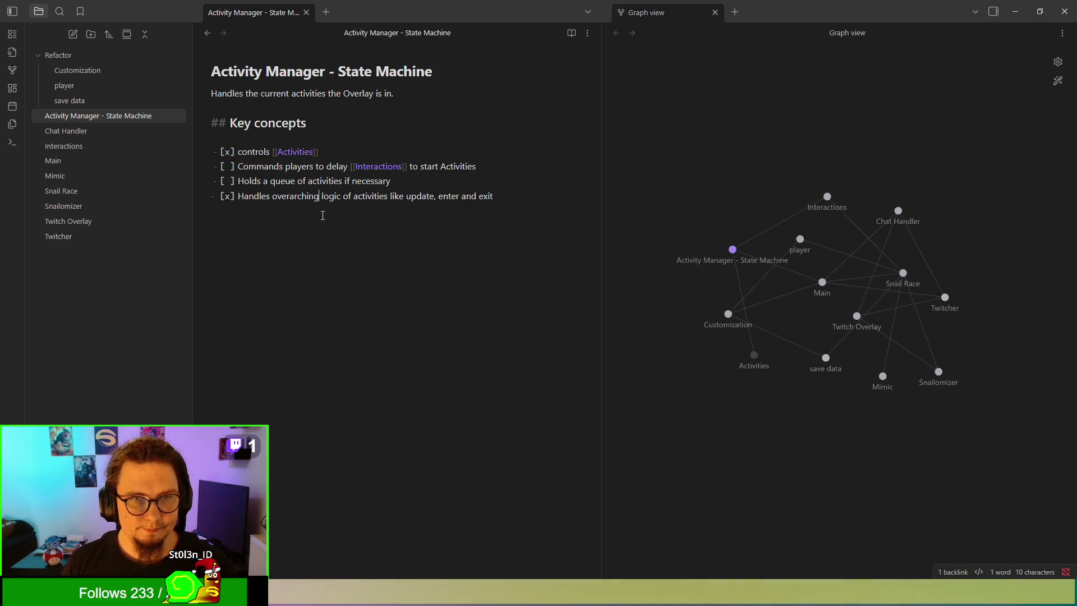
pyautogui.press('Return')
pyautogui.press('Return')
pyautogui.press('Return')
pyautogui.write('##')
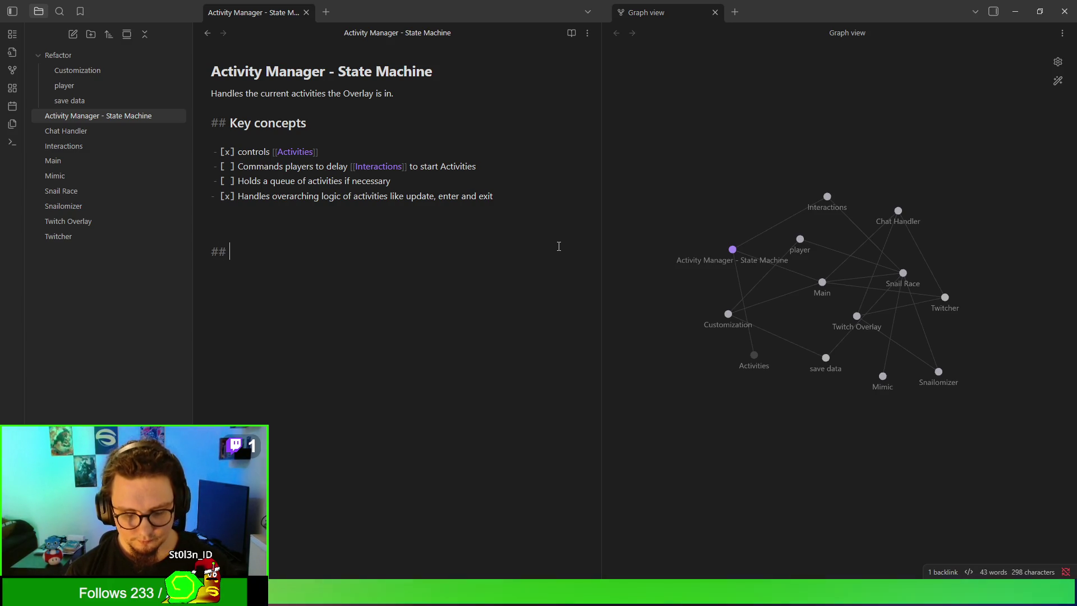
pyautogui.write(' E')
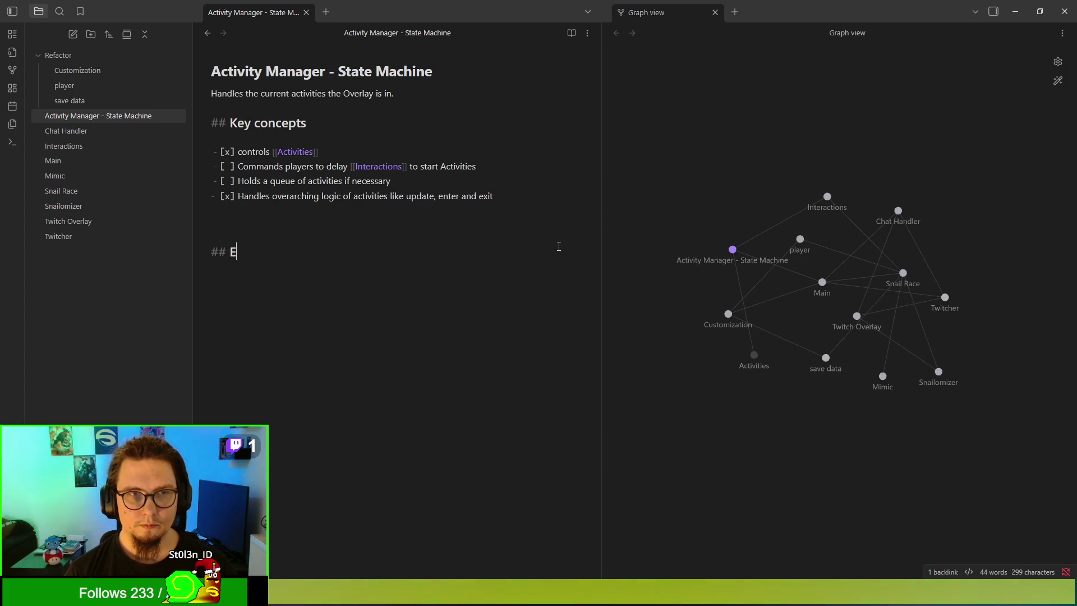
pyautogui.write('Pa')
# Step: Add a '## Planned Activities' heading with an empty '- [ ]' checklist line beneath it
pyautogui.press('BackSpace')
pyautogui.press('BackSpace')
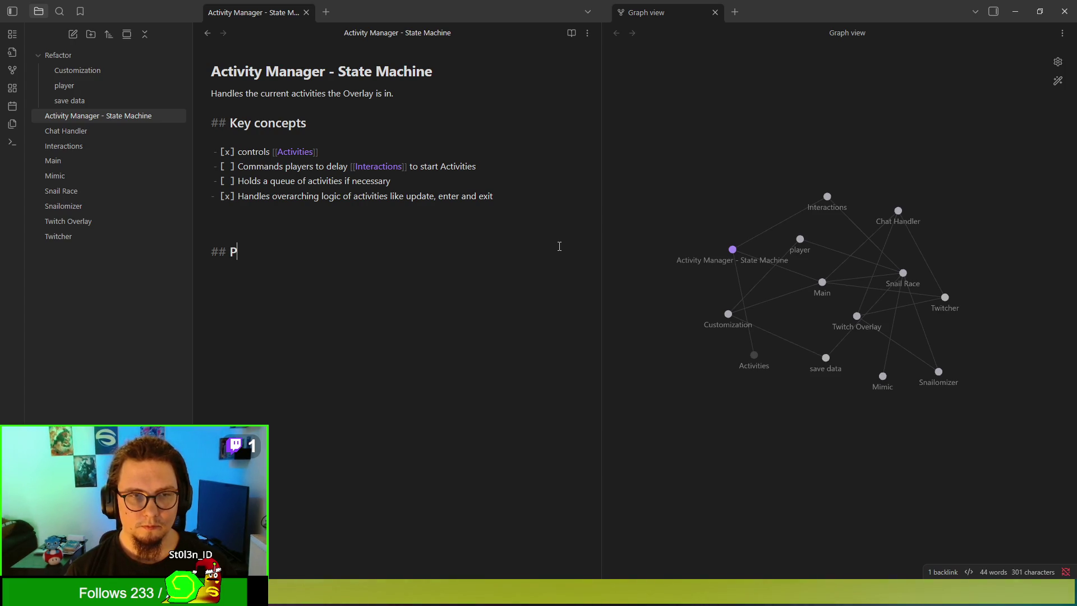
pyautogui.write('Planned Activities')
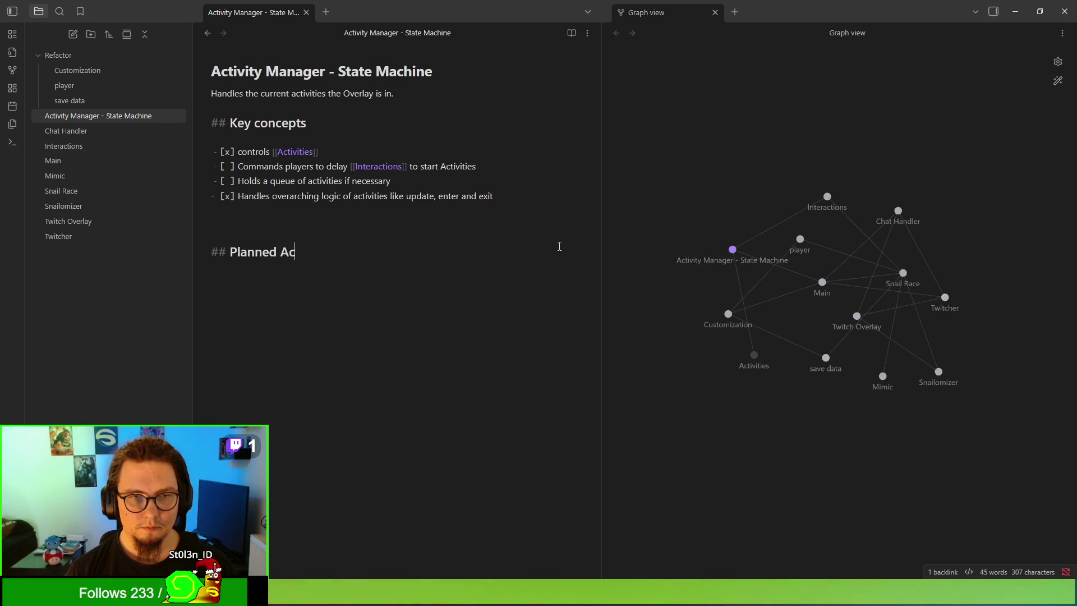
pyautogui.press('Return')
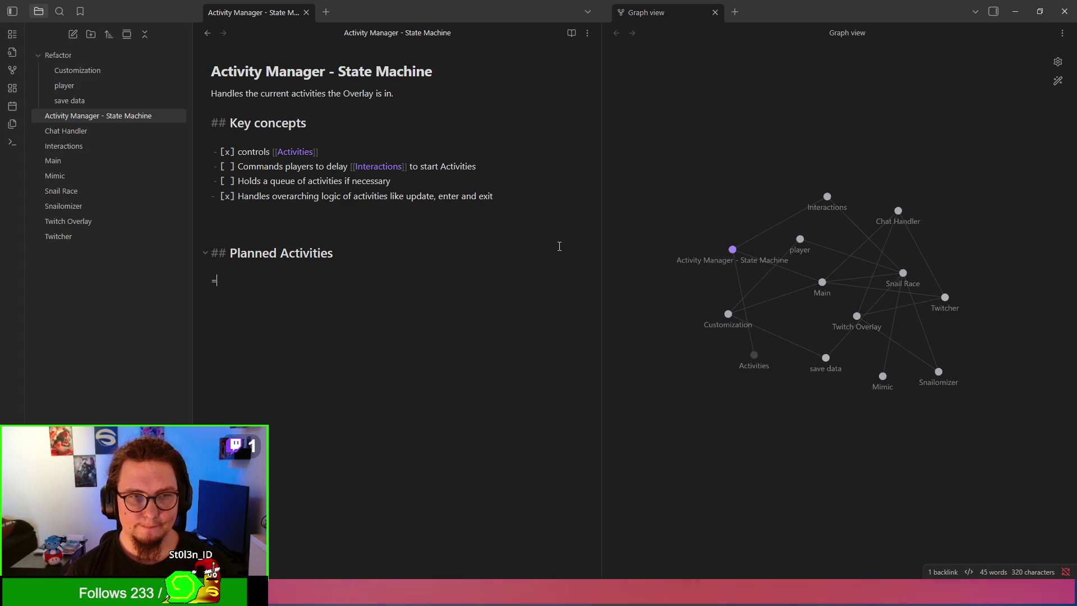
pyautogui.press('BackSpace')
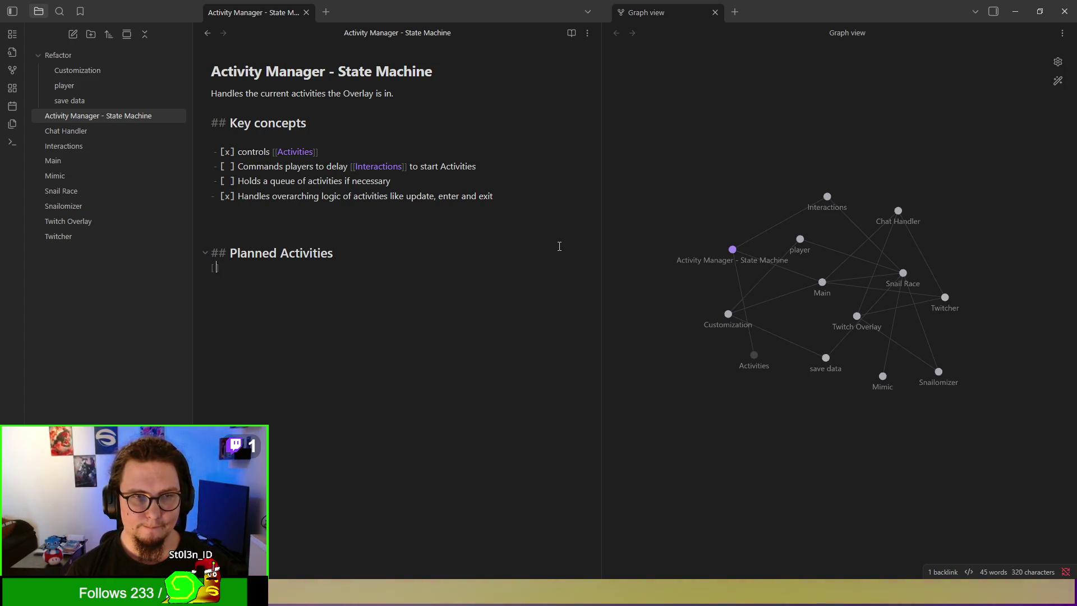
pyautogui.write('-')
pyautogui.press('BackSpace')
pyautogui.press('BackSpace')
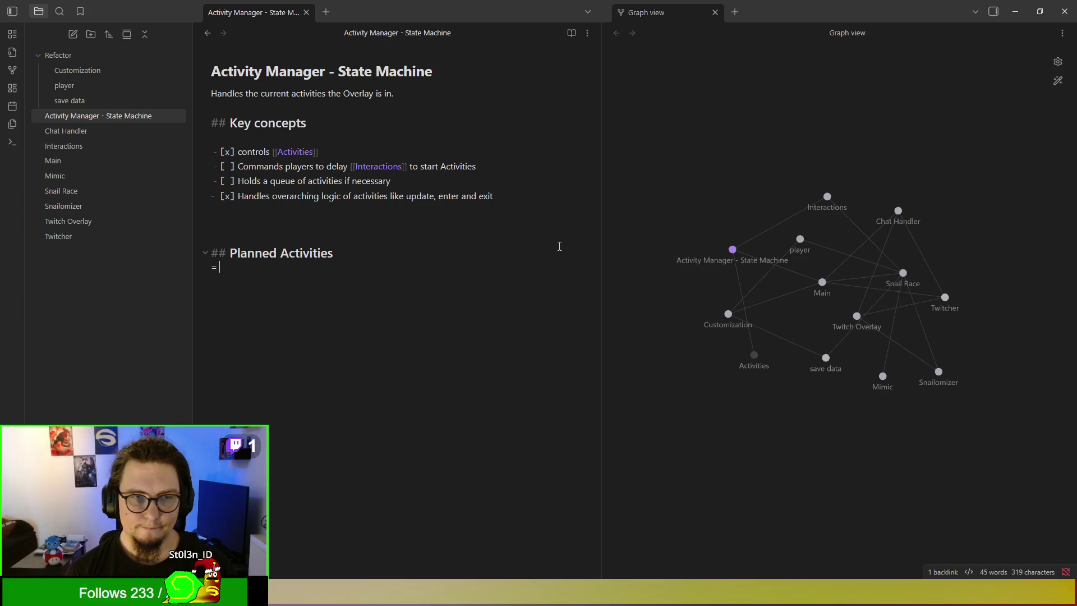
pyautogui.press('BackSpace')
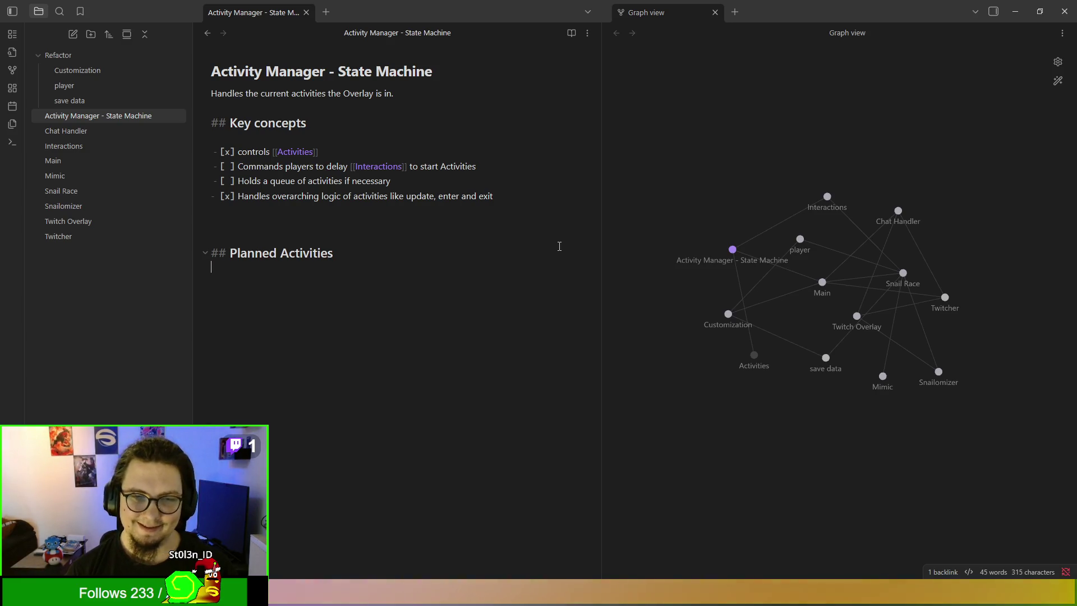
pyautogui.write('-[')
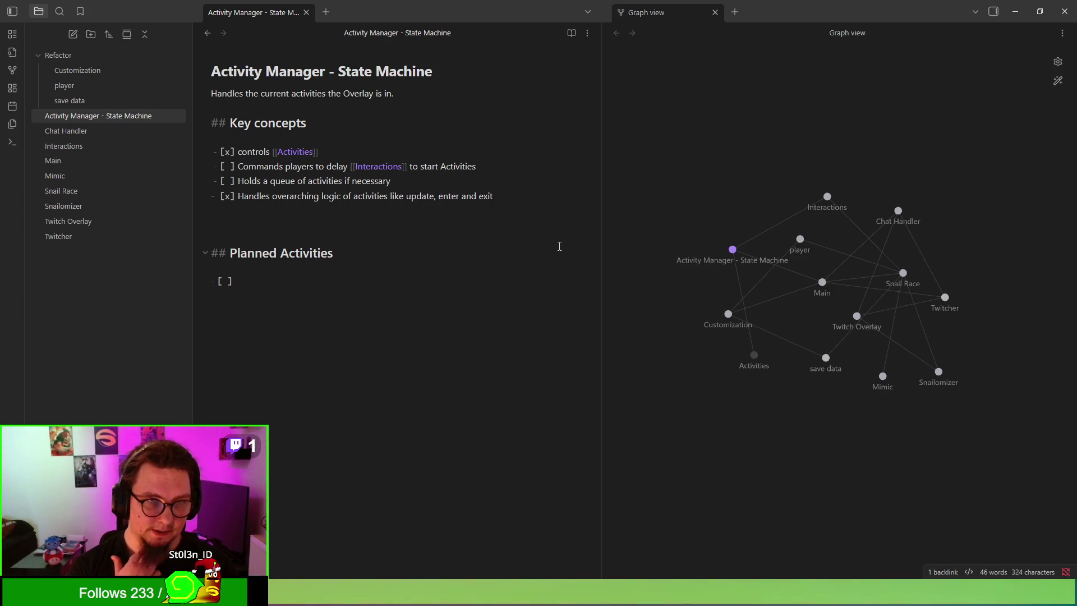
# Step: Add unchecked tasks 'Snail Racing' and 'Raid Boss' under Planned Activities
pyautogui.write('S')
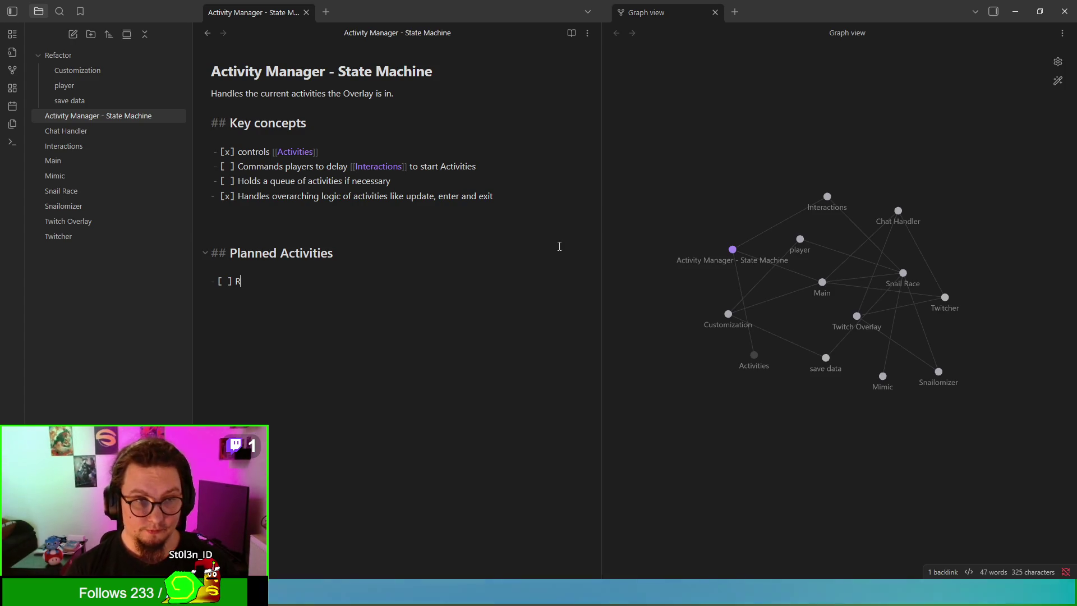
pyautogui.write('nail Rai')
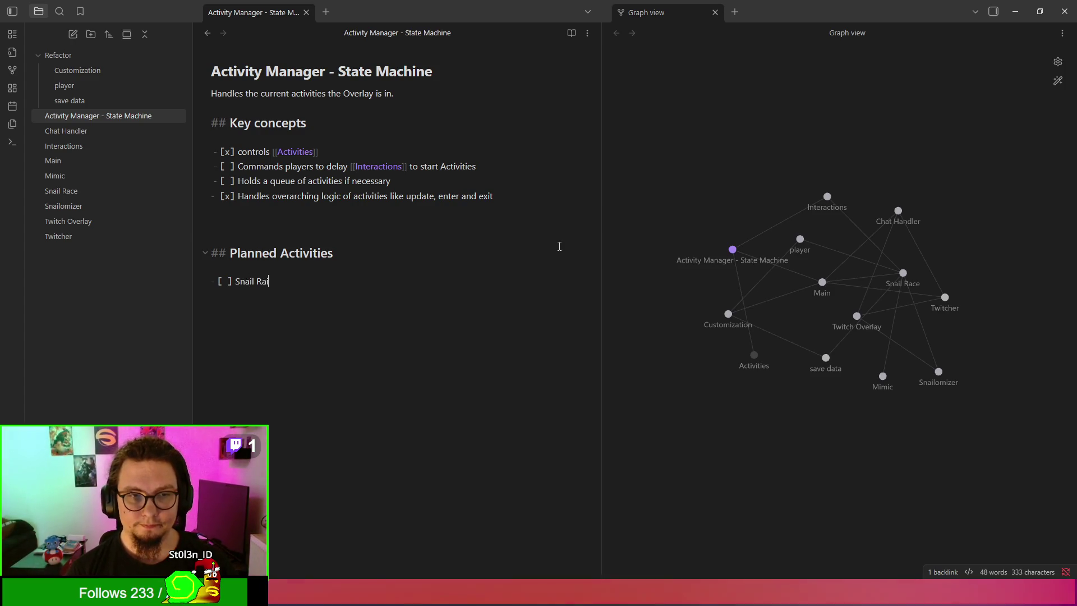
pyautogui.press('BackSpace')
pyautogui.write('c')
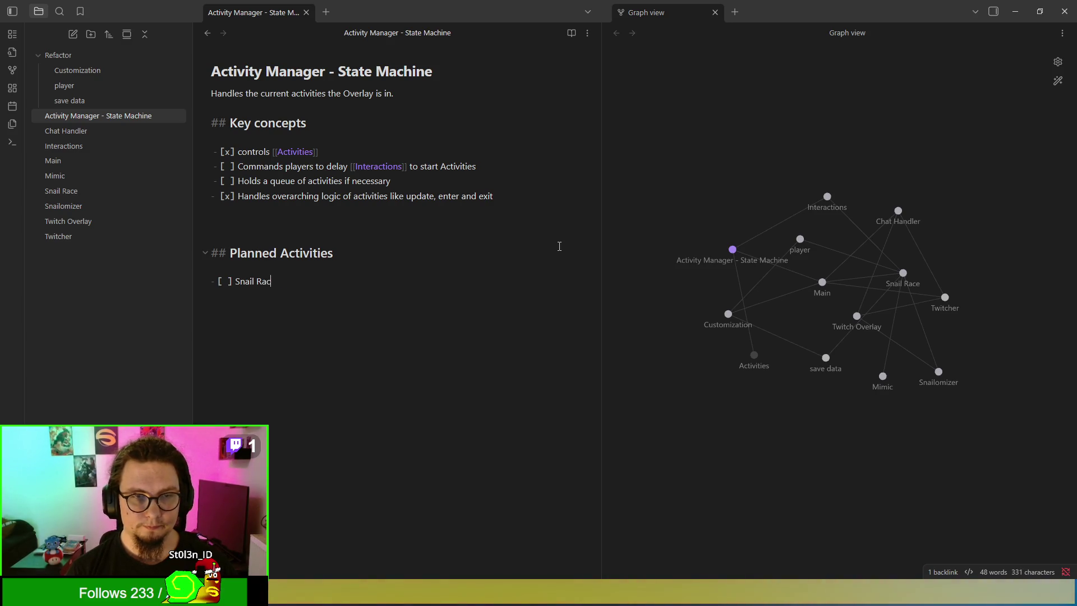
pyautogui.write('ing')
pyautogui.press('Return')
pyautogui.write('Raid')
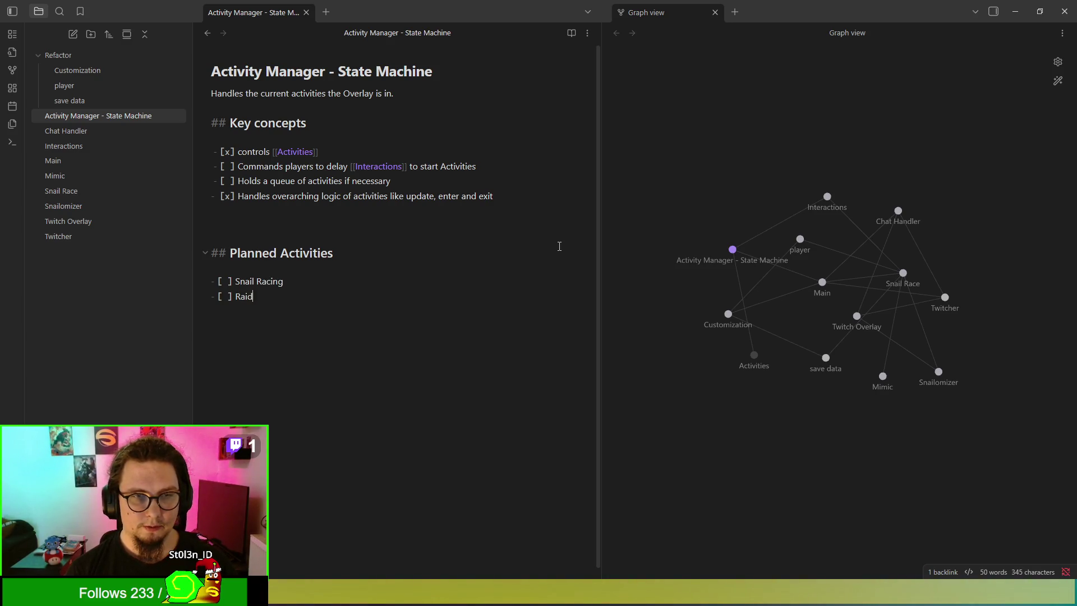
pyautogui.write(' Boss')
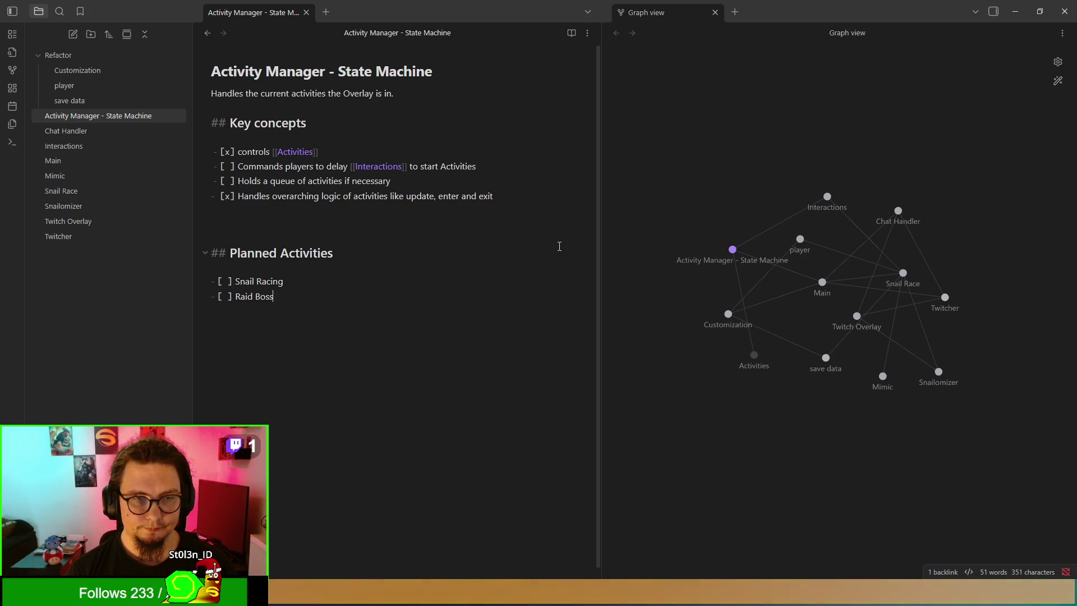
pyautogui.press('Return')
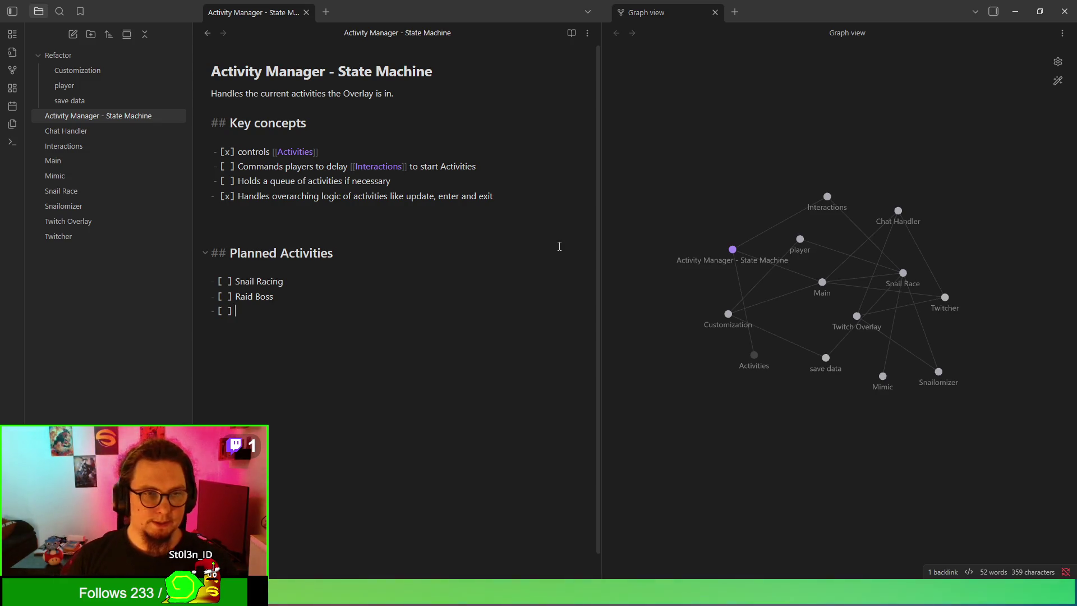
# Step: Add the 'Idle (default activity)' task, followed by a fresh empty checklist item
pyautogui.write('Idle (default')
pyautogui.press('BackSpace')
pyautogui.press('BackSpace')
pyautogui.press('BackSpace')
pyautogui.write('fault')
pyautogui.press('BackSpace')
pyautogui.press('BackSpace')
pyautogui.press('BackSpace')
pyautogui.write('efault w')
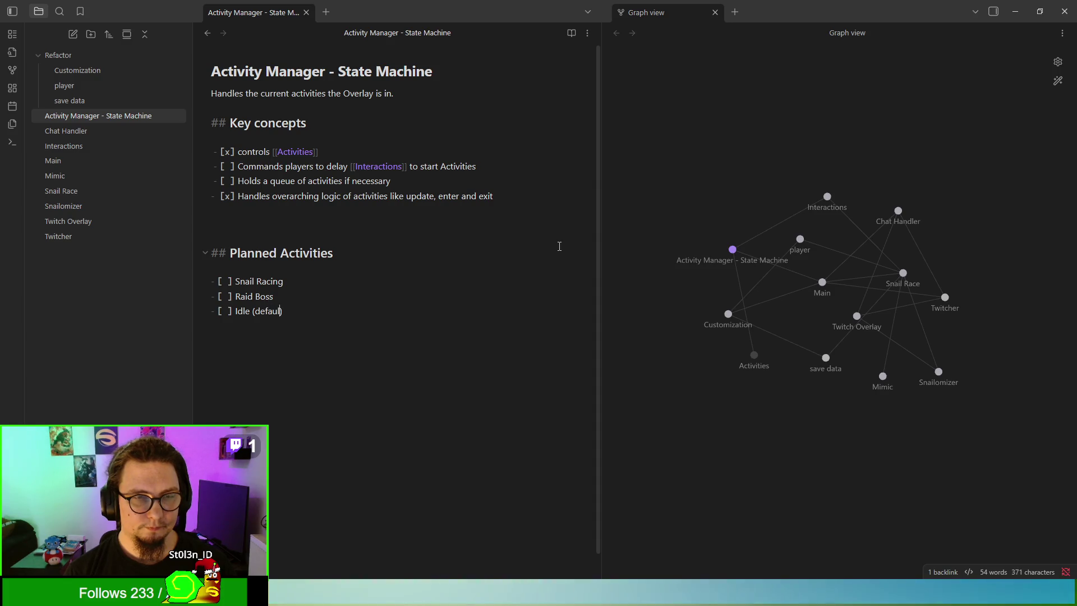
pyautogui.press('BackSpace')
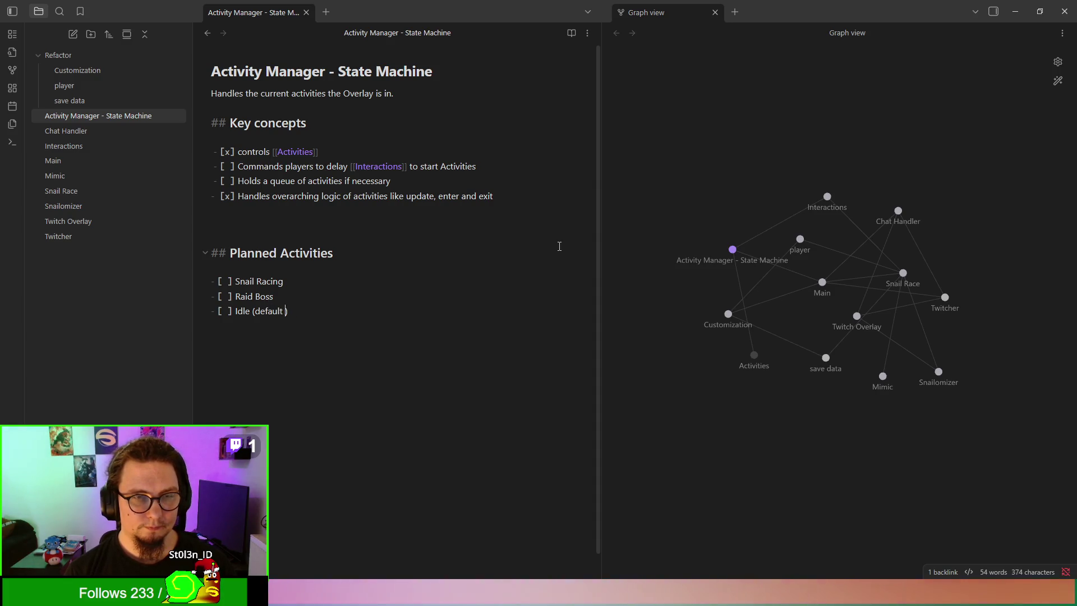
pyautogui.press('BackSpace')
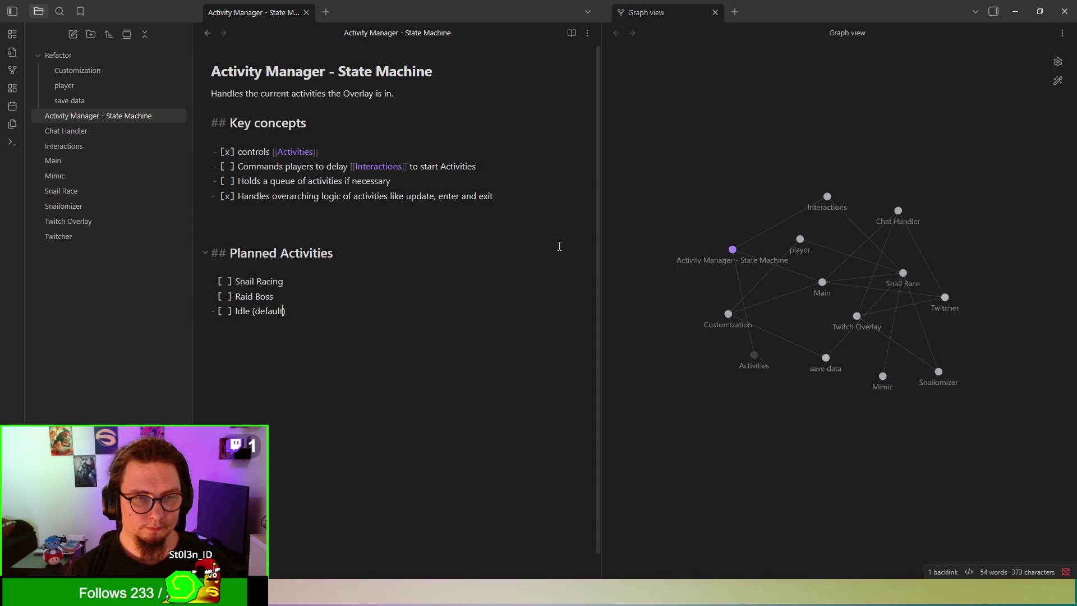
pyautogui.write('s')
pyautogui.press('BackSpace')
pyautogui.write('activity')
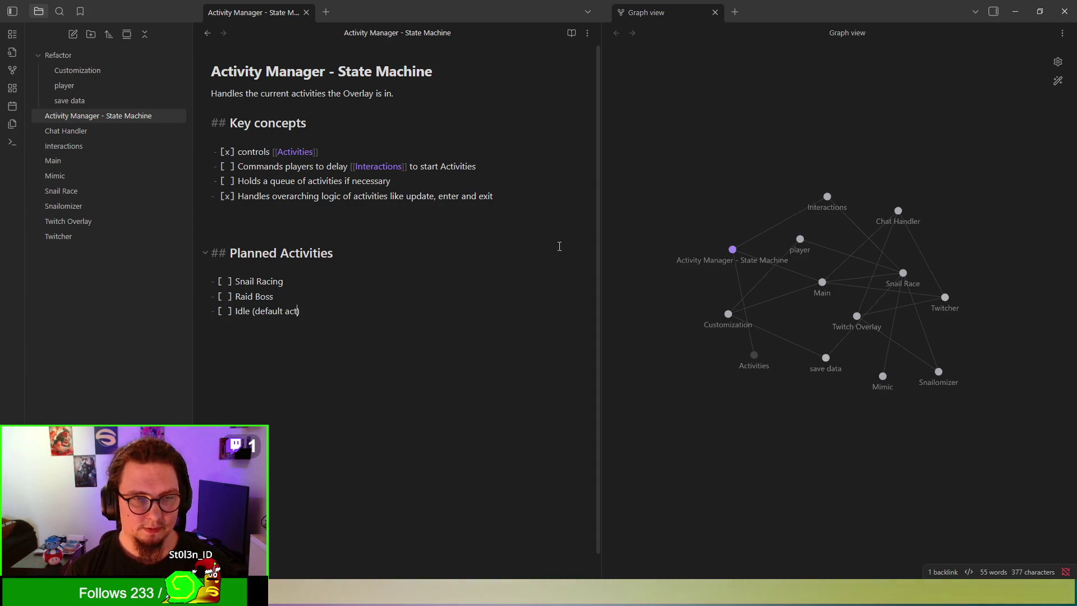
pyautogui.press('Return')
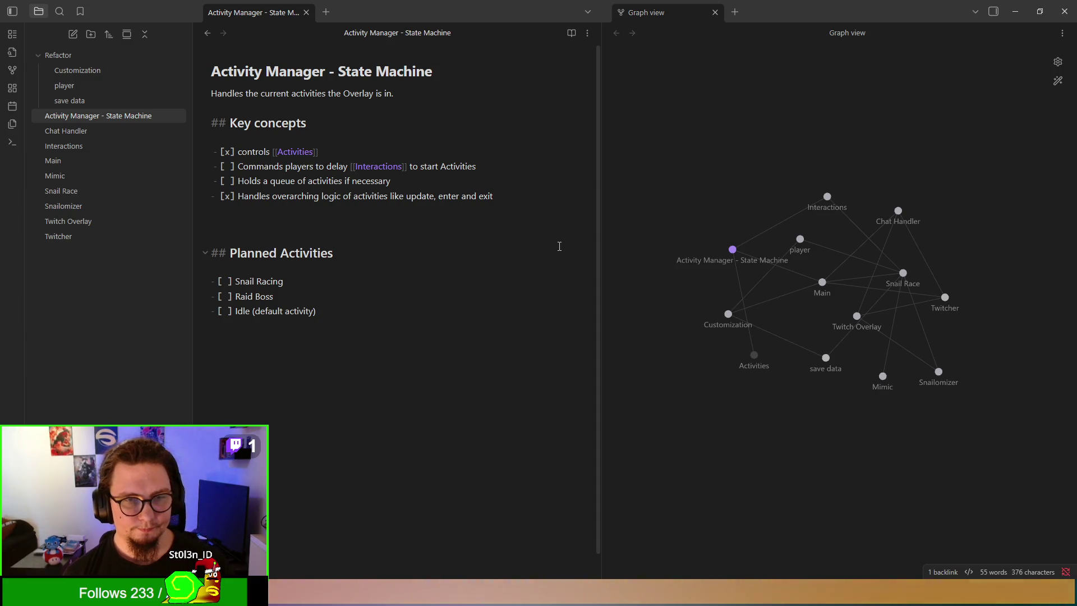
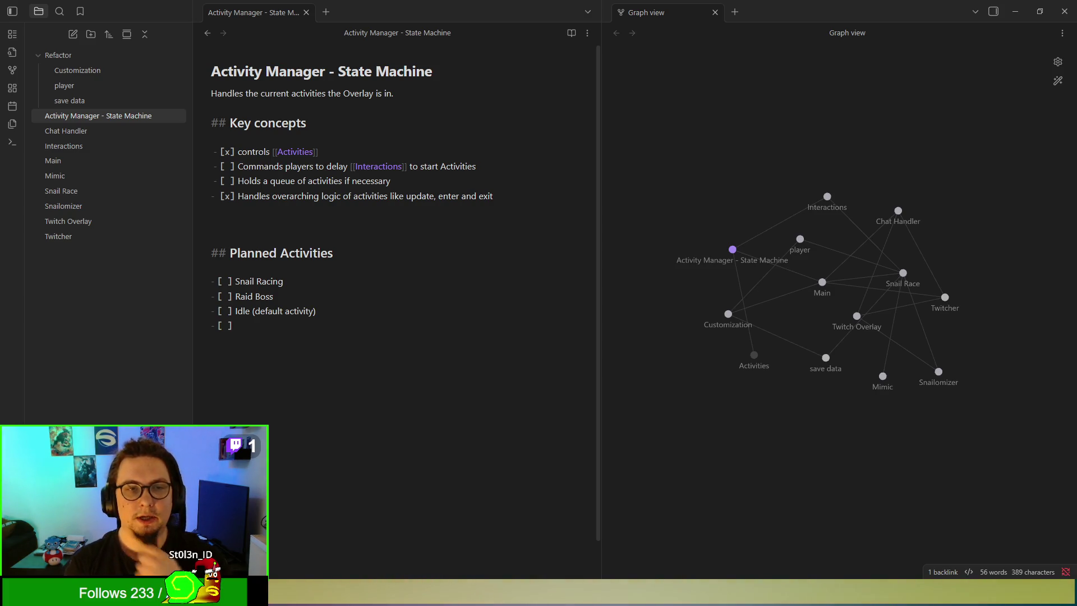
# Step: Restore the link text to [[Activities]] and move below it
pyautogui.click(278, 152)
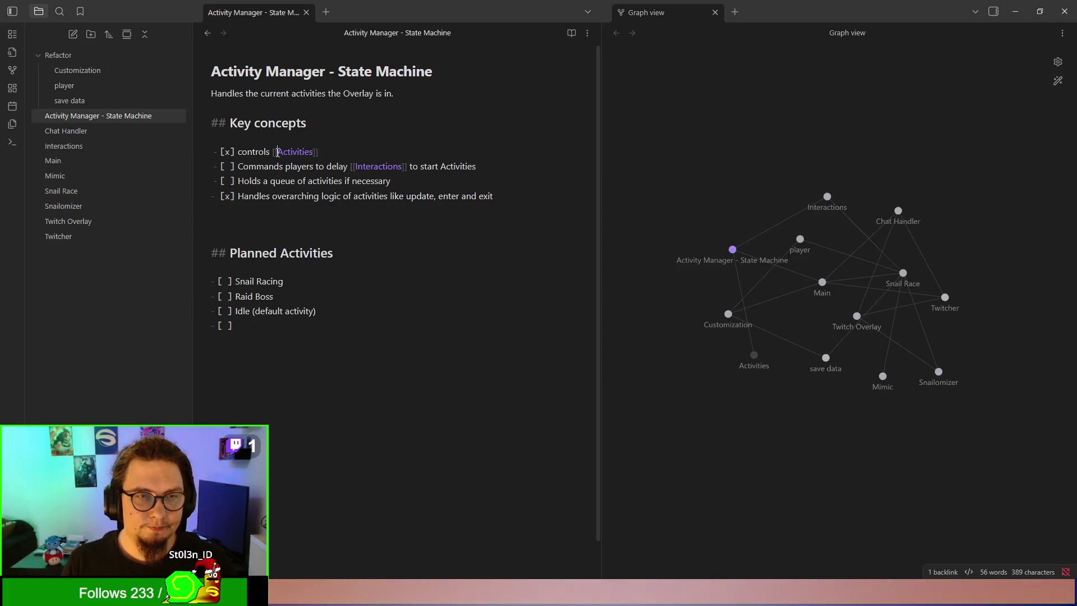
pyautogui.write('Activities')
pyautogui.write('(')
pyautogui.write(')')
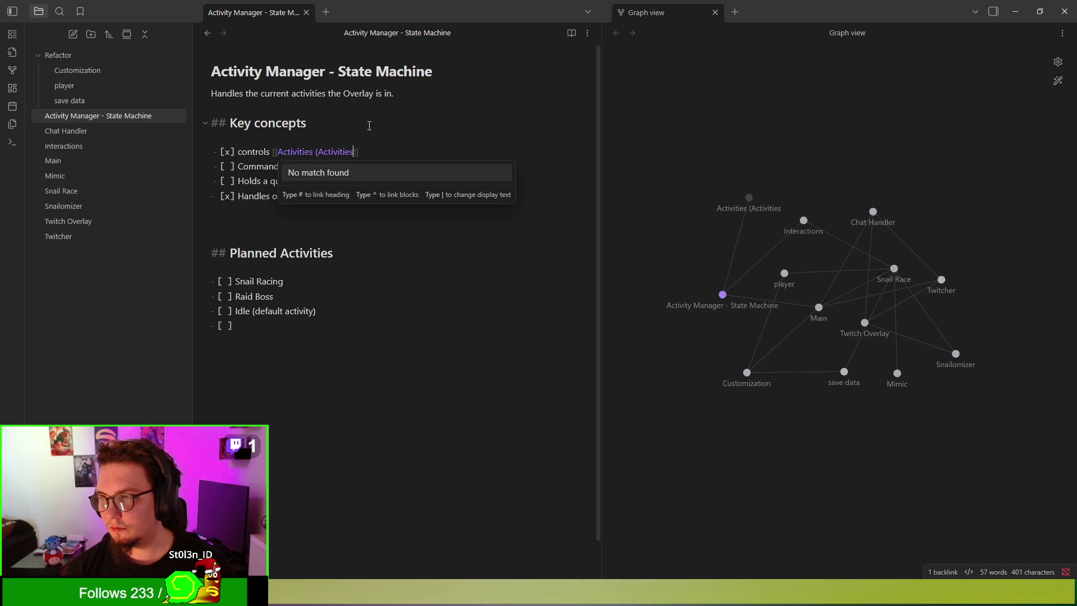
pyautogui.press('BackSpace')
pyautogui.press('BackSpace')
pyautogui.press('BackSpace')
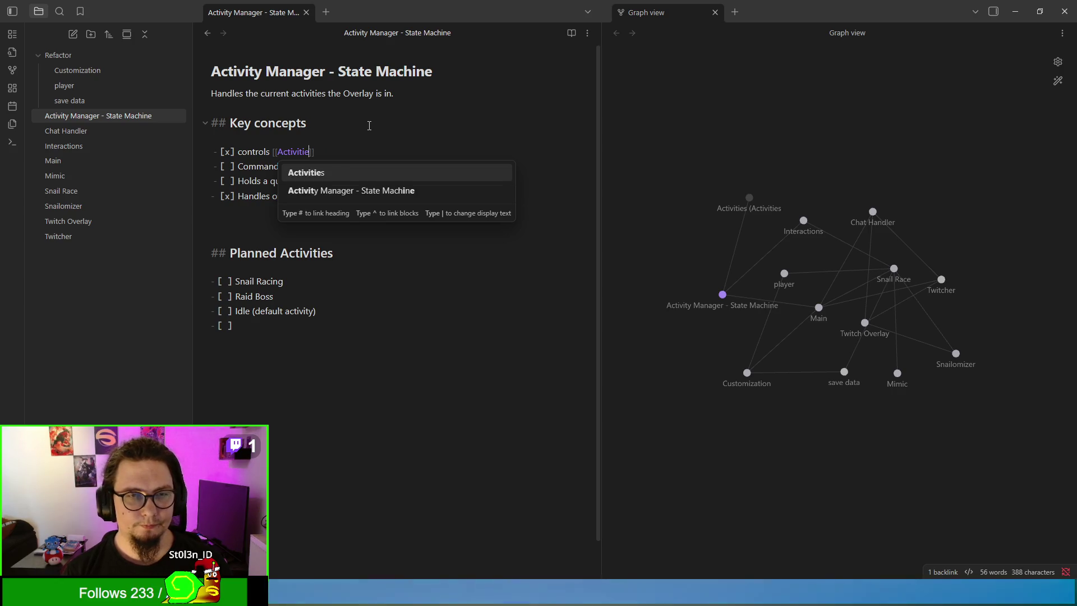
pyautogui.press('BackSpace')
pyautogui.press('BackSpace')
pyautogui.write('y')
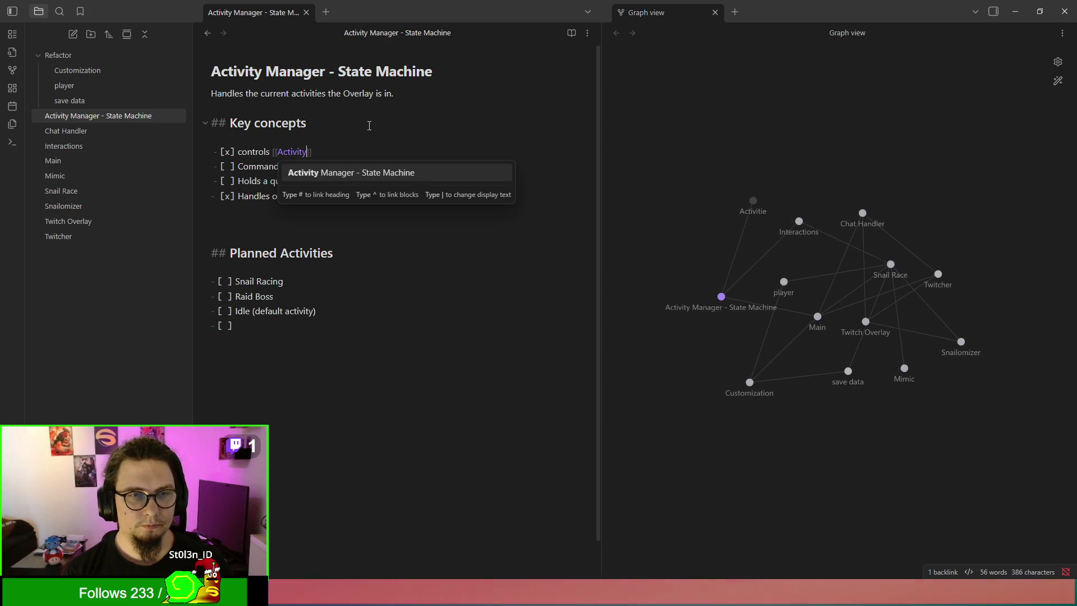
pyautogui.press('BackSpace')
pyautogui.write('ies')
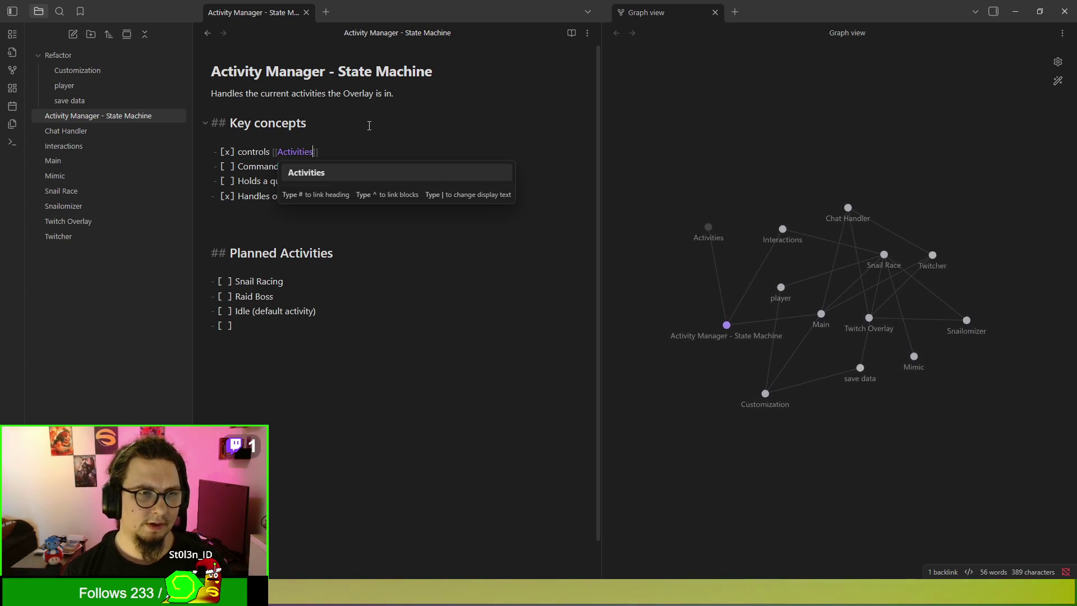
pyautogui.press('Escape')
pyautogui.press('Down')
pyautogui.press('Down')
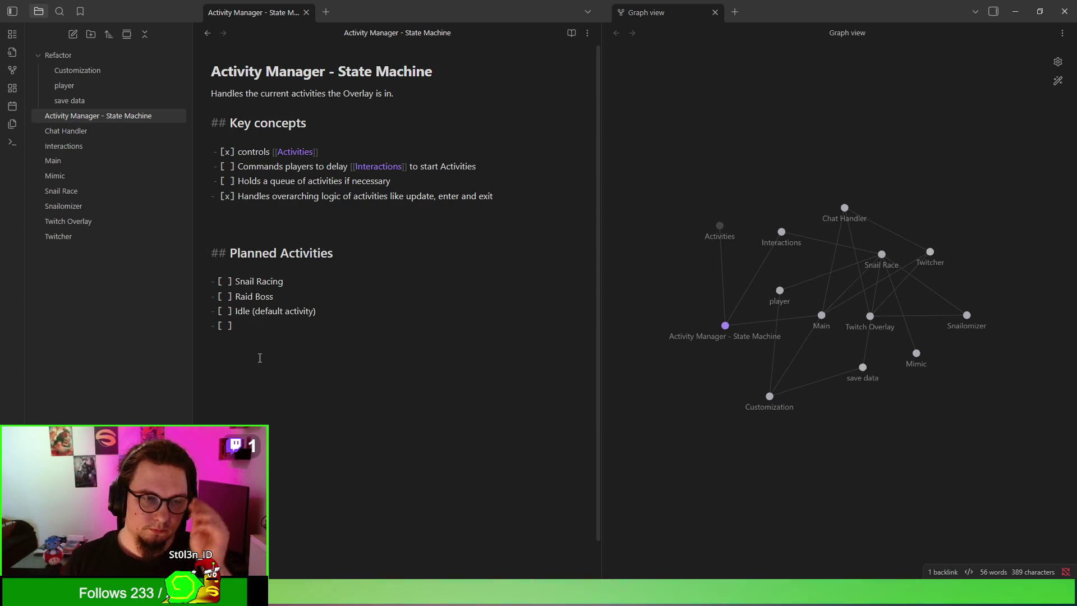
# Step: Delete the empty checkbox and the 'Commands players to delay Interactions' key concept line
pyautogui.press('BackSpace')
pyautogui.press('BackSpace')
pyautogui.press('BackSpace')
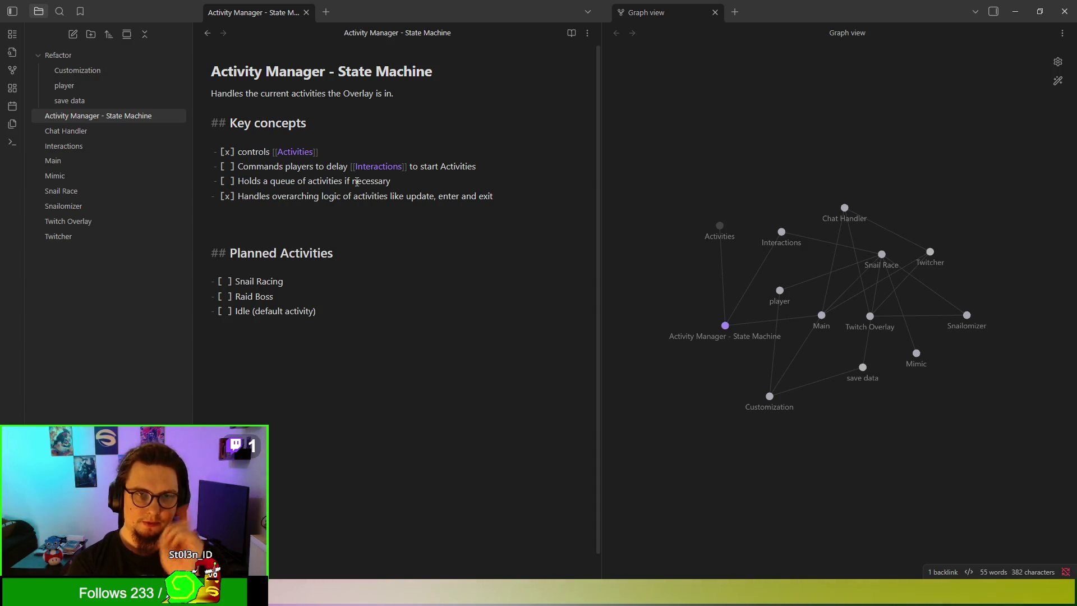
pyautogui.tripleClick(508, 160)
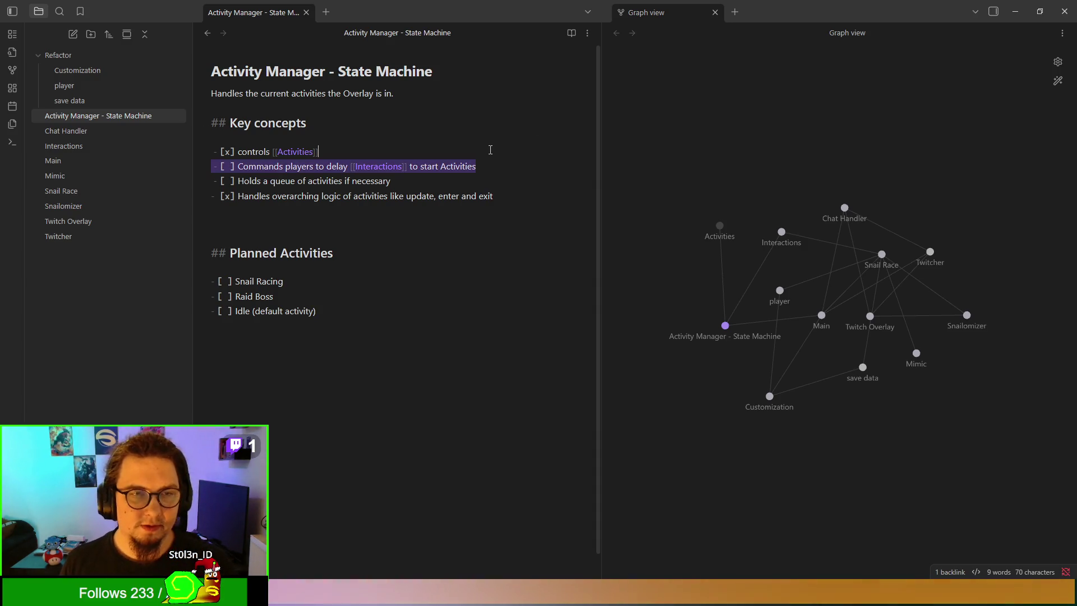
pyautogui.press('BackSpace')
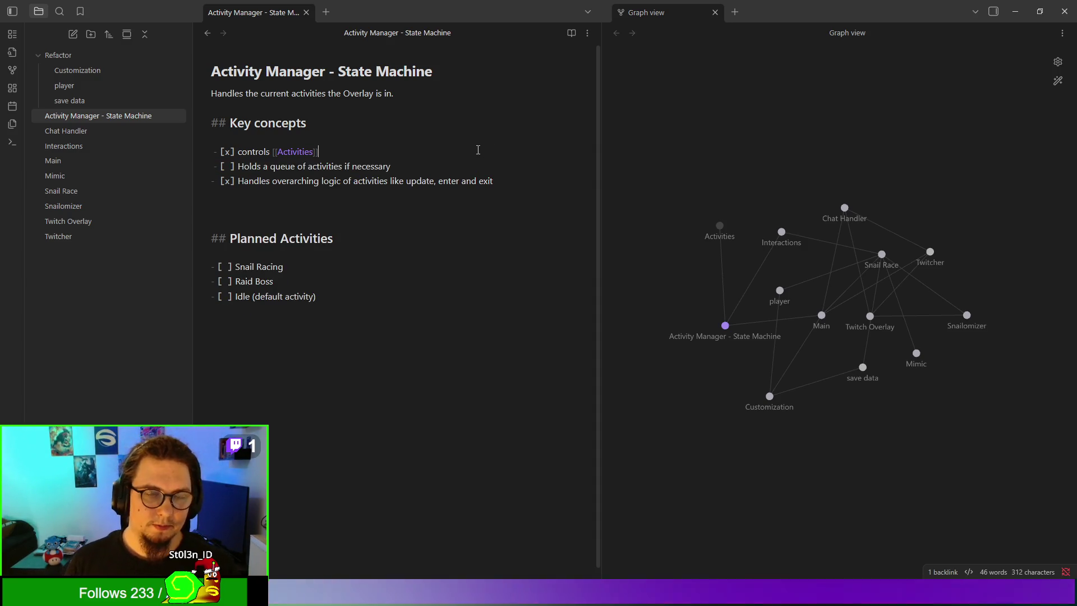
# Step: Create the Activities note: 'Activities model a specific event in the Overlay, like racing or lazing about.'
pyautogui.click(303, 152)
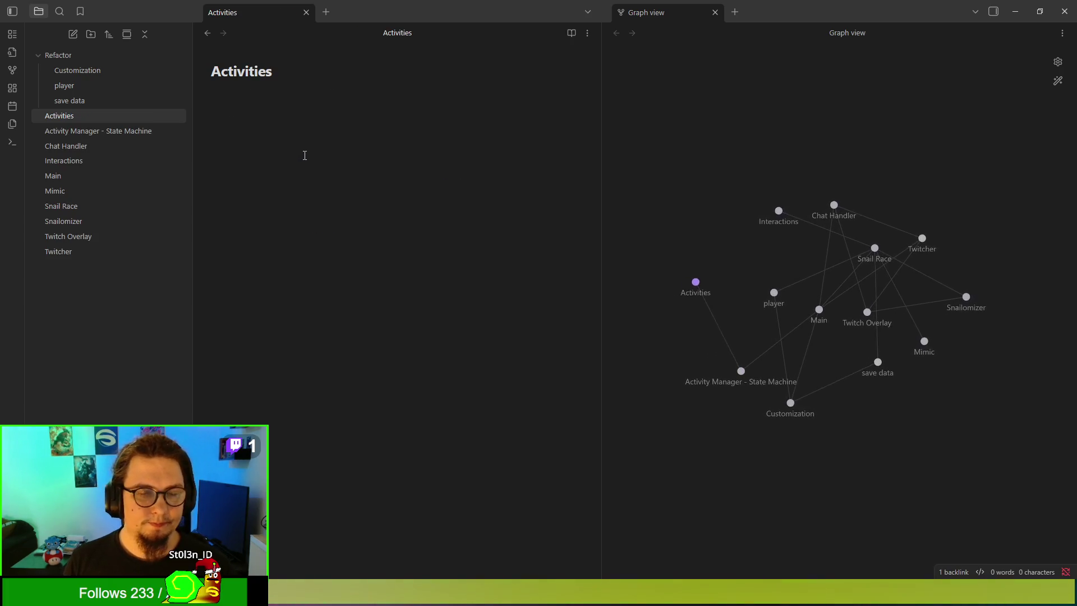
pyautogui.write('Activities ')
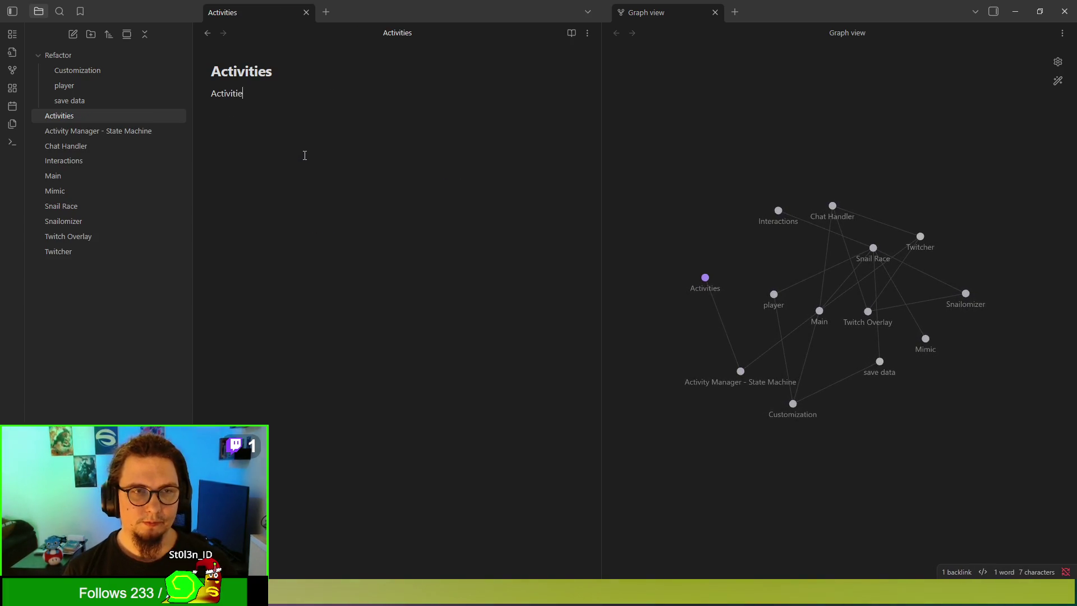
pyautogui.write('model ')
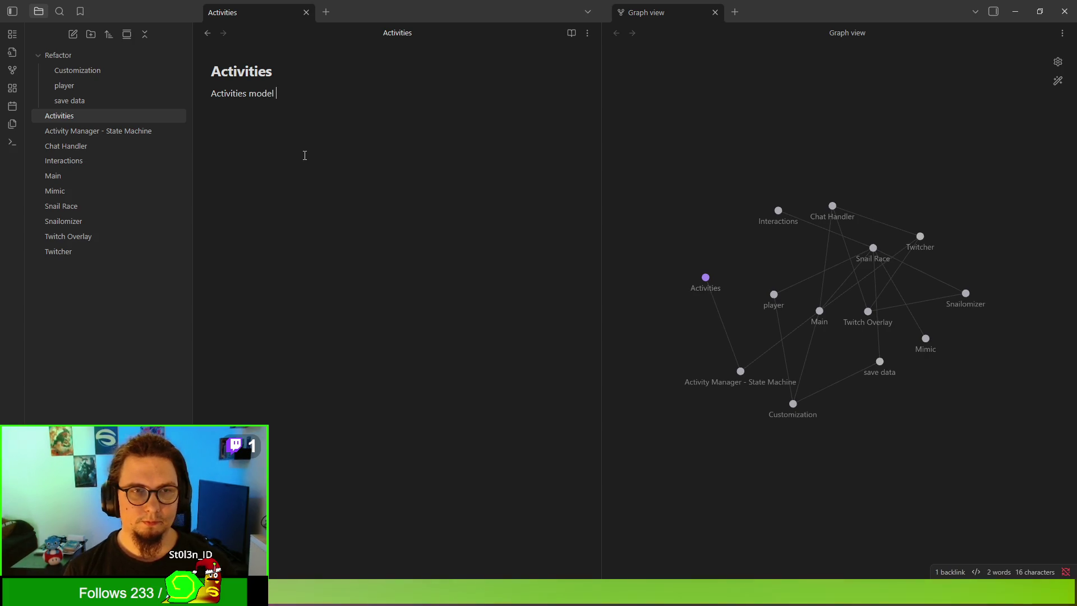
pyautogui.write('a specific eve')
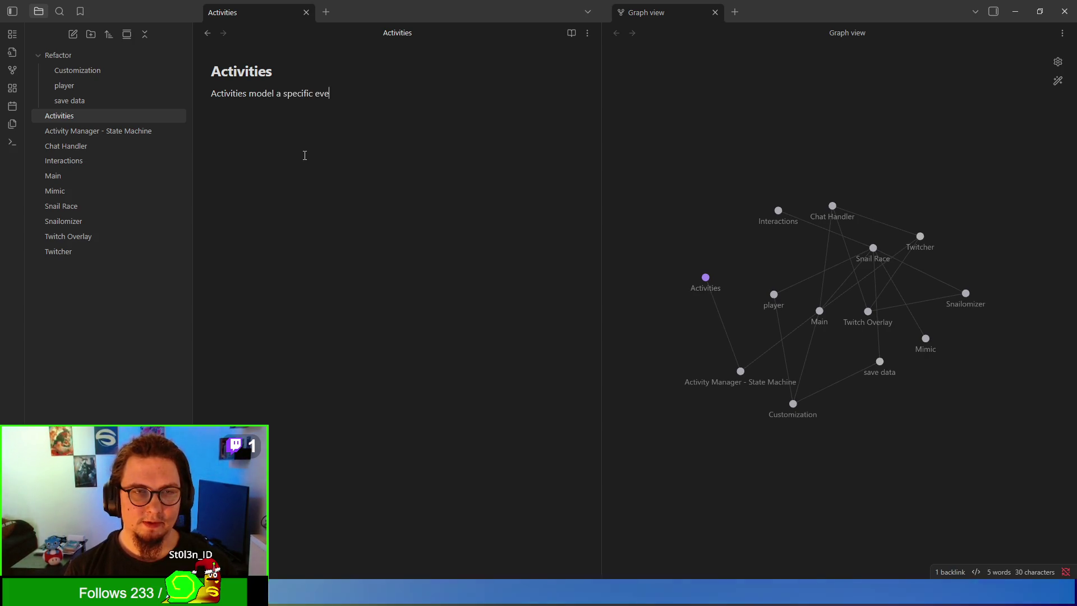
pyautogui.write('nt in the')
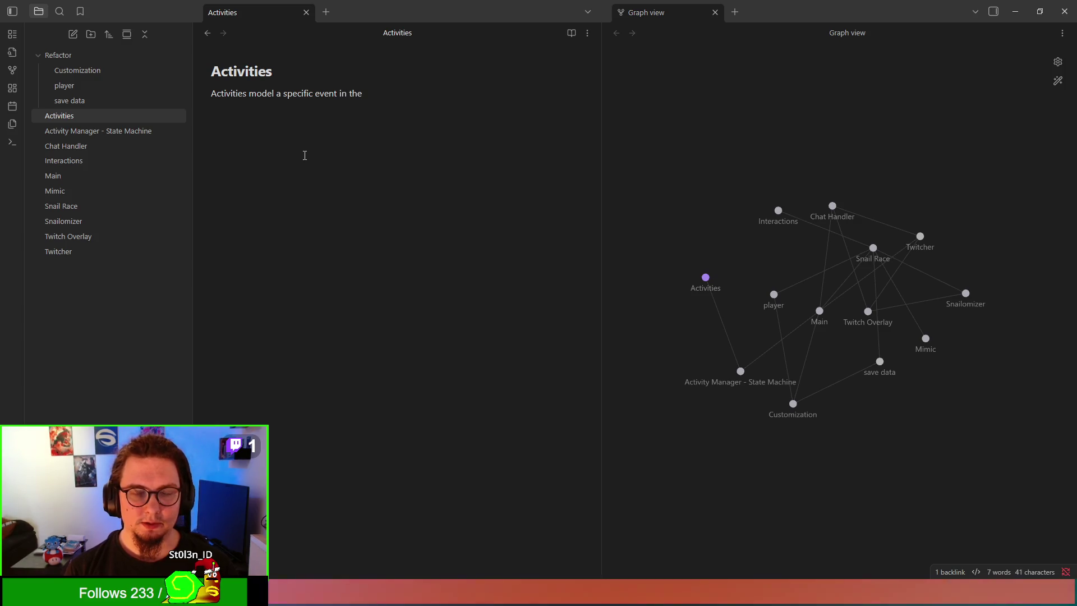
pyautogui.write(' Overlay, ')
pyautogui.write('like raci')
pyautogui.write('ng or id')
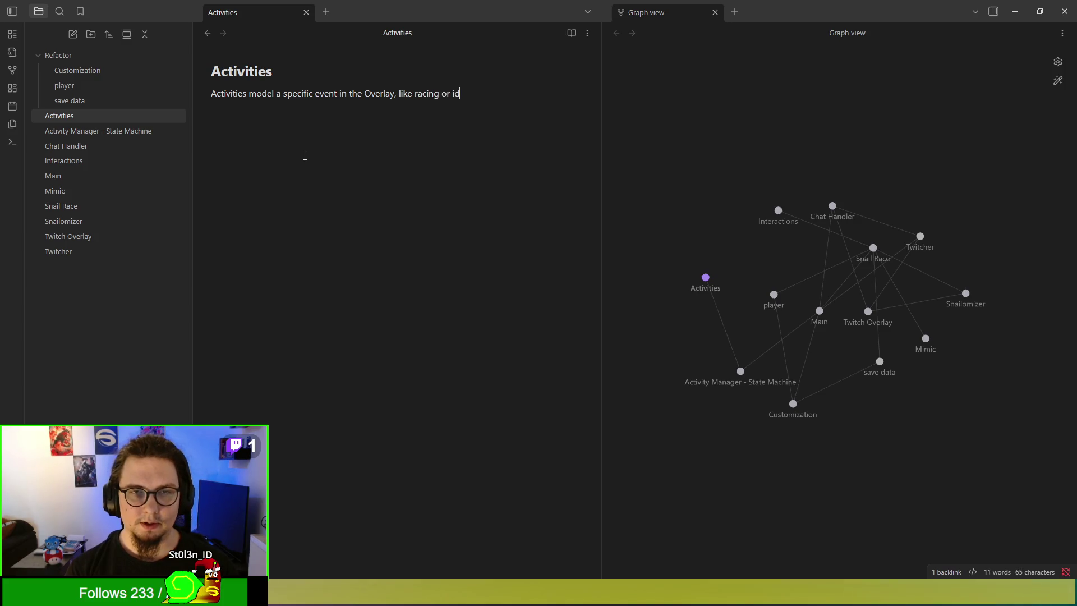
pyautogui.write('eleig')
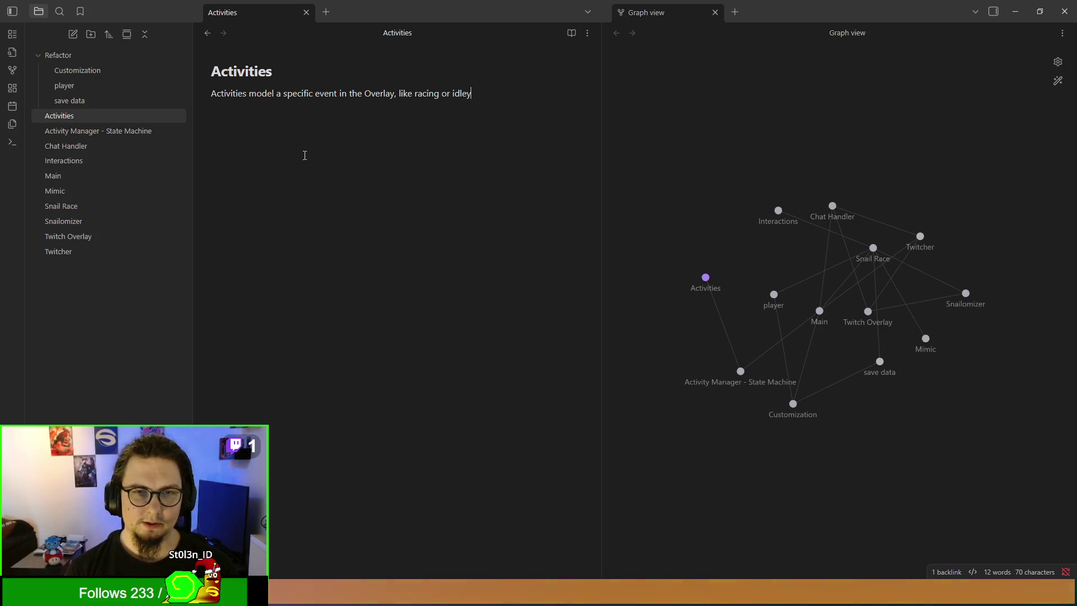
pyautogui.press('BackSpace')
pyautogui.press('BackSpace')
pyautogui.press('BackSpace')
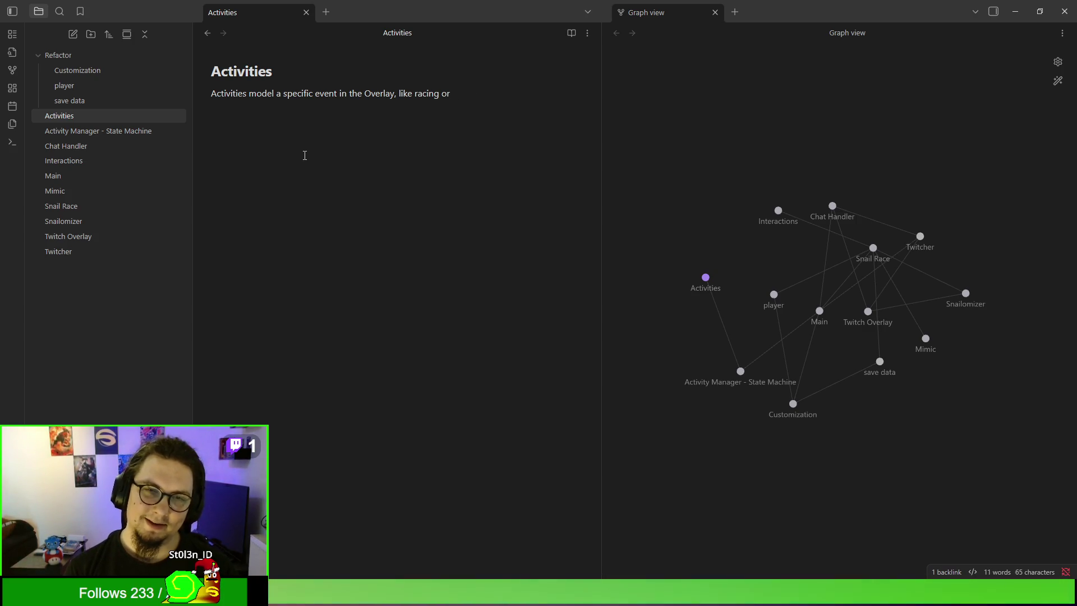
pyautogui.write('zing about. ')
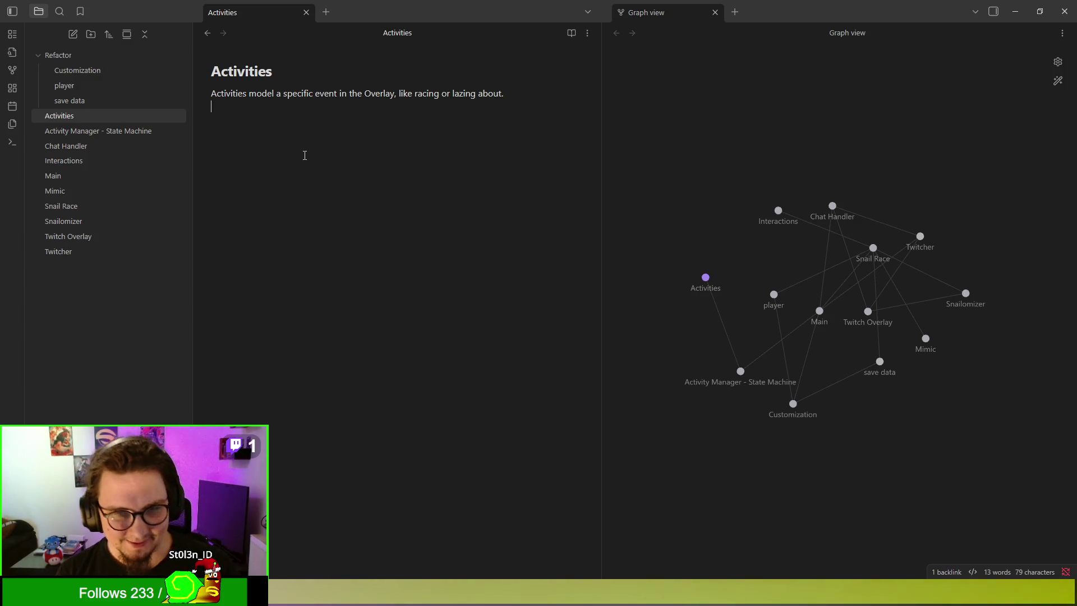
pyautogui.write('Th')
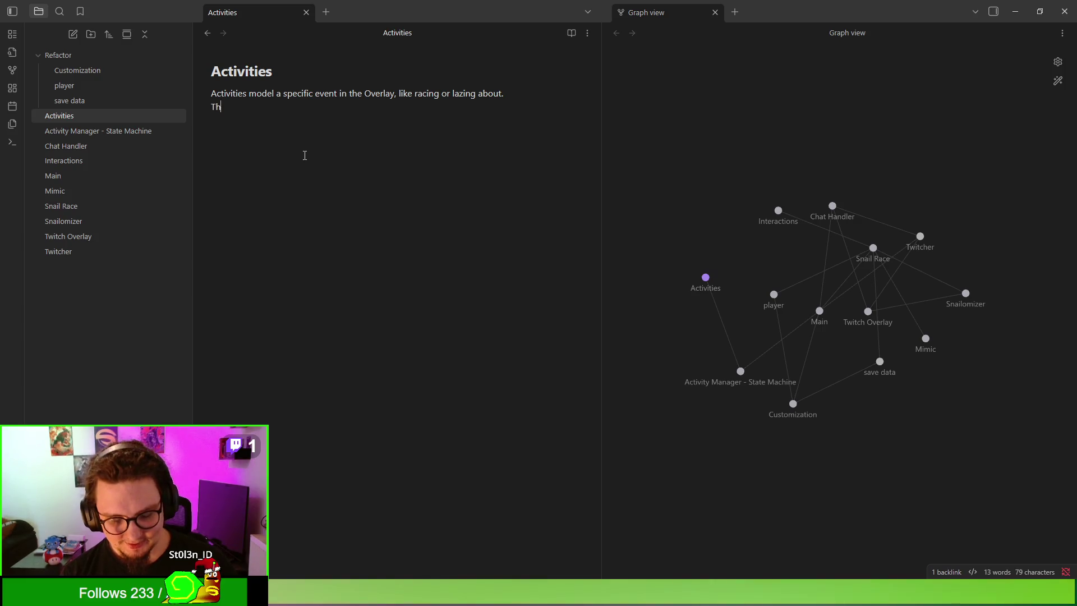
# Step: Begin a second sentence saying activities can have multiple nested interactions
pyautogui.press('BackSpace')
pyautogui.press('BackSpace')
pyautogui.press('BackSpace')
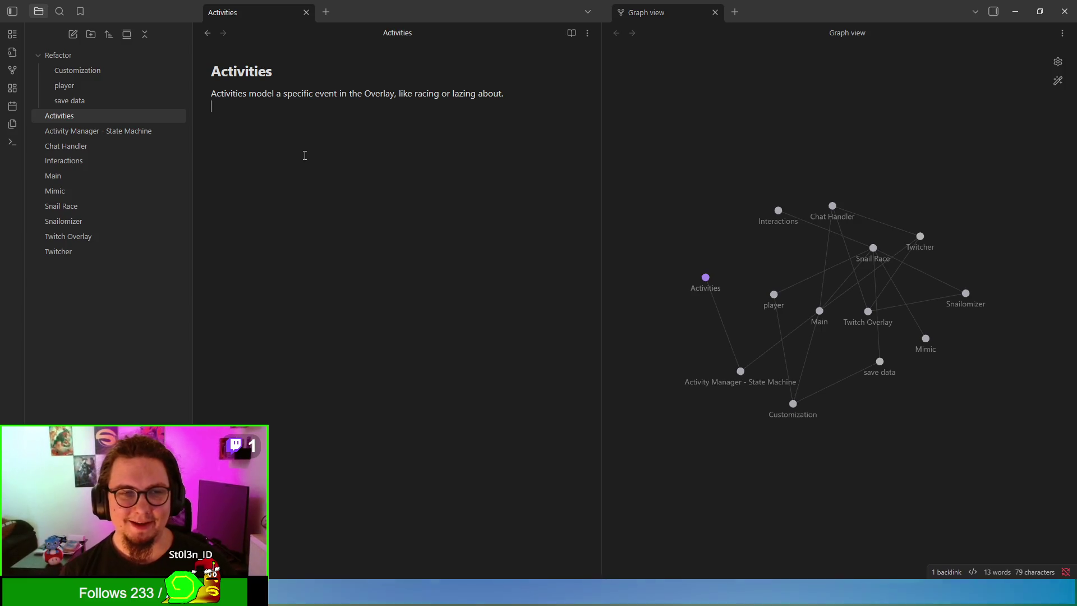
pyautogui.write('Activities can ha')
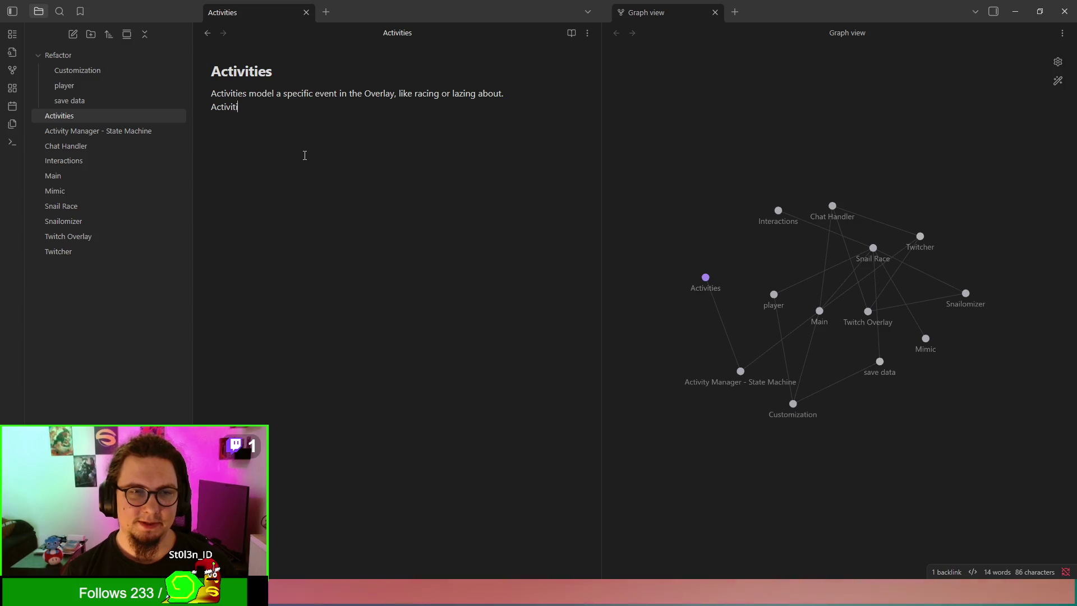
pyautogui.write('ve multip')
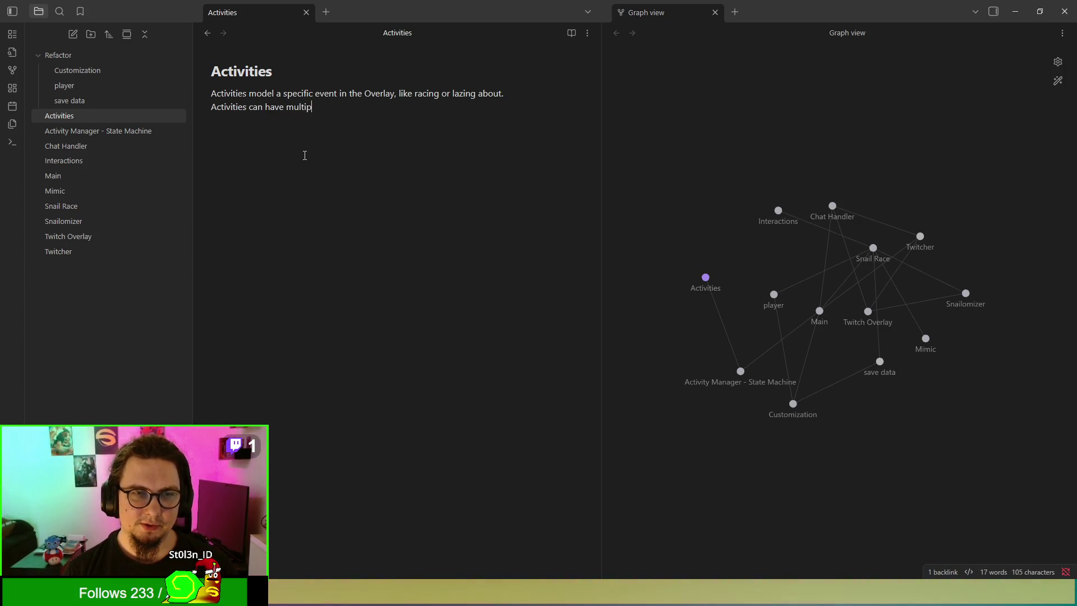
pyautogui.write('le intera')
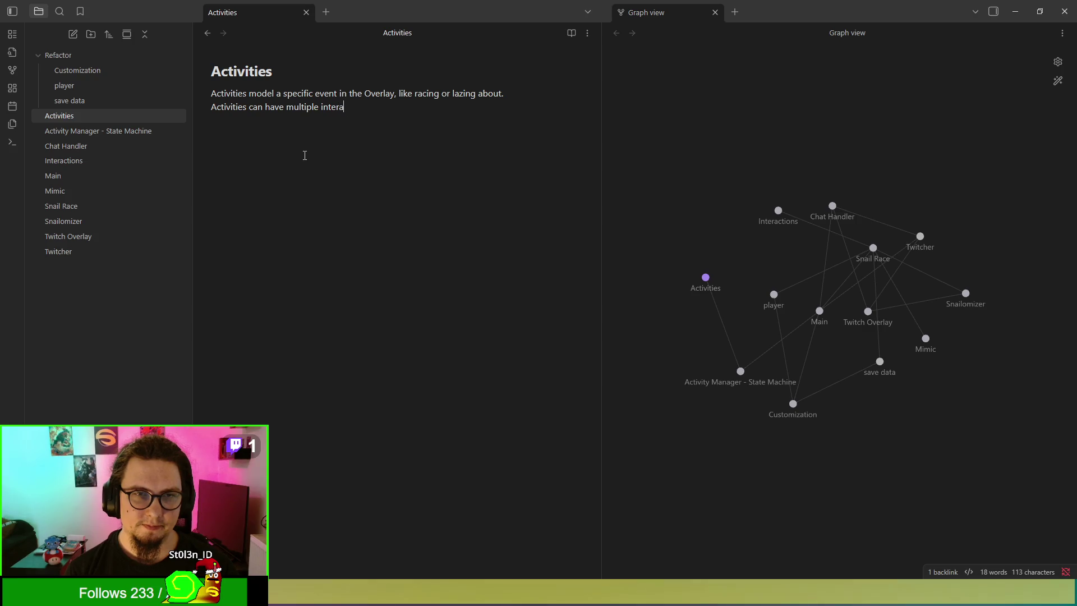
pyautogui.write('ctionneste')
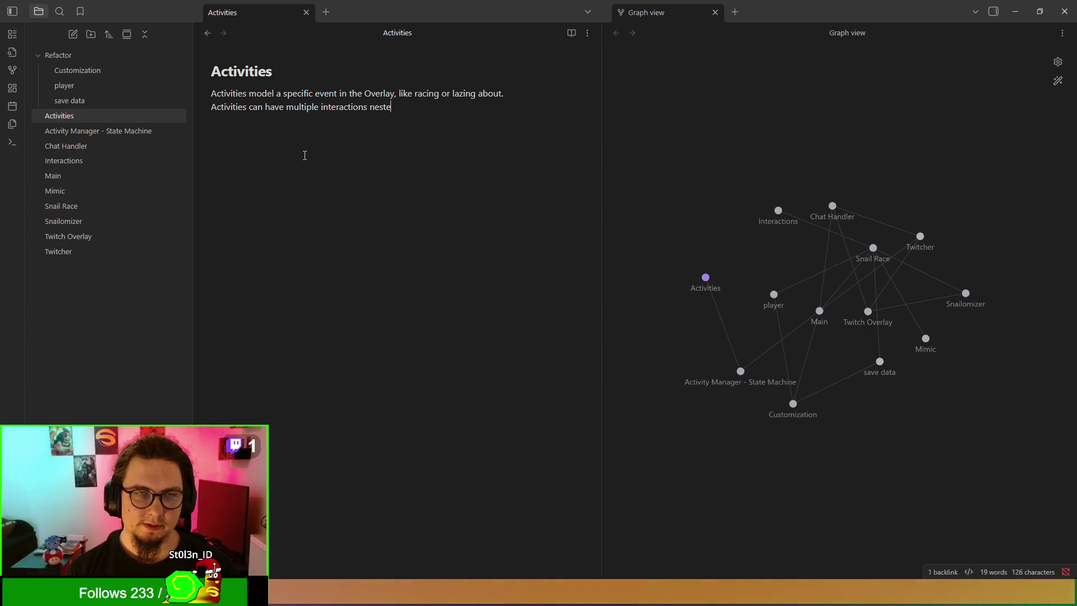
pyautogui.write('d in the')
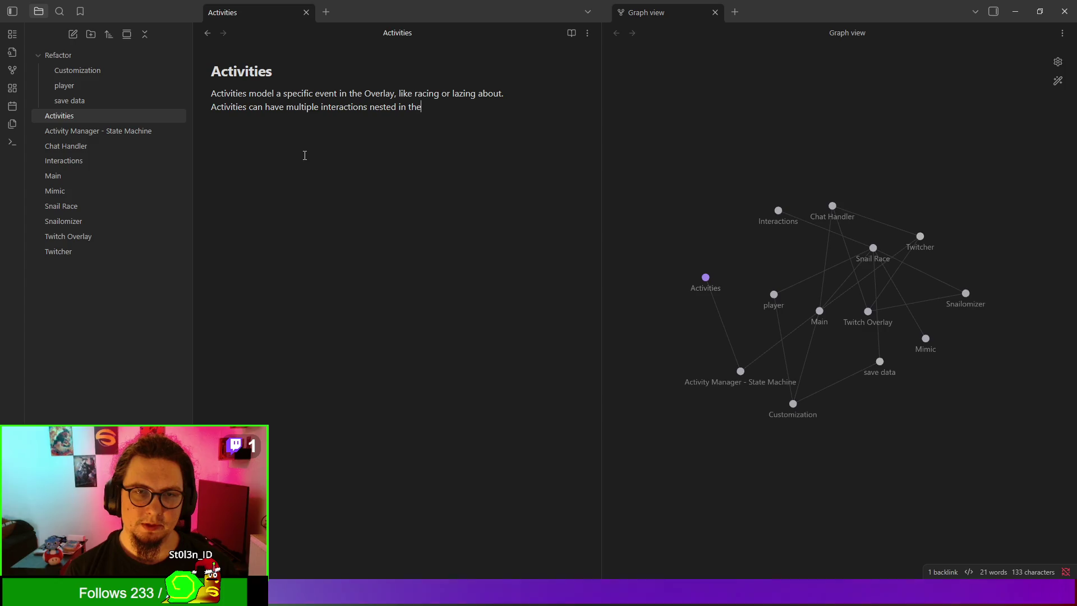
pyautogui.press('BackSpace')
pyautogui.press('BackSpace')
pyautogui.press('BackSpace')
pyautogui.press('BackSpace')
pyautogui.press('BackSpace')
pyautogui.press('BackSpace')
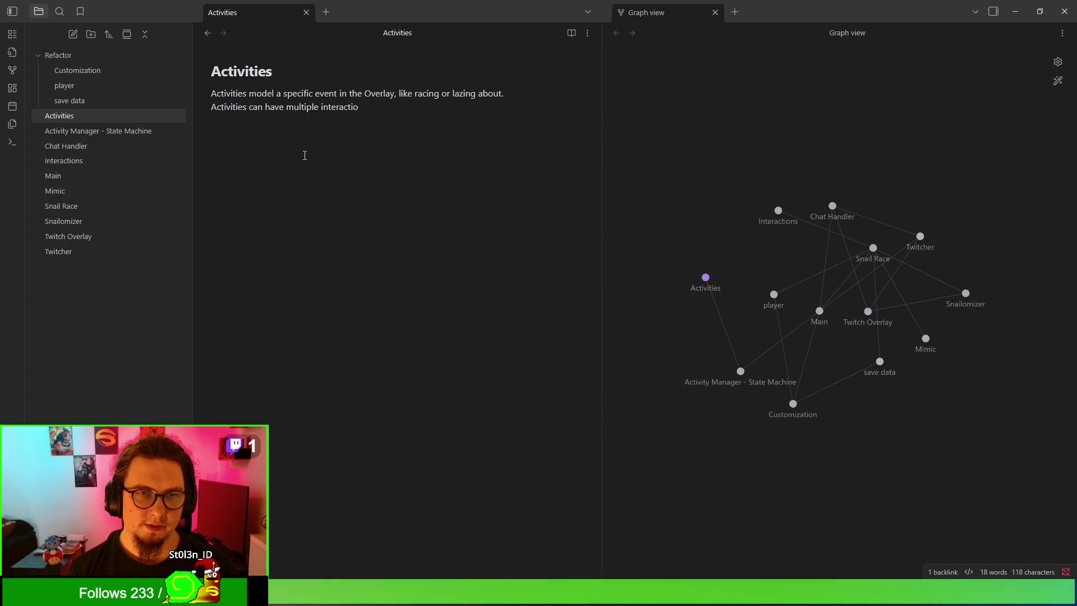
pyautogui.press('BackSpace')
pyautogui.press('BackSpace')
pyautogui.press('BackSpace')
# Step: Link [[Interactions]] as child nodes allowed during the activity's active time
pyautogui.write('[[in')
pyautogui.press('Return')
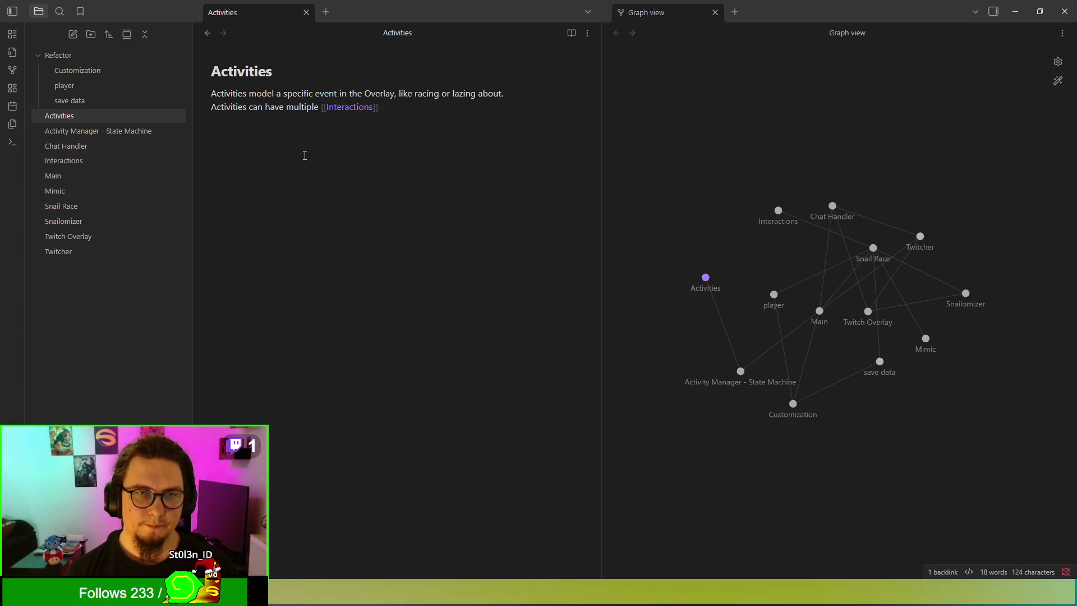
pyautogui.write(' as childd node')
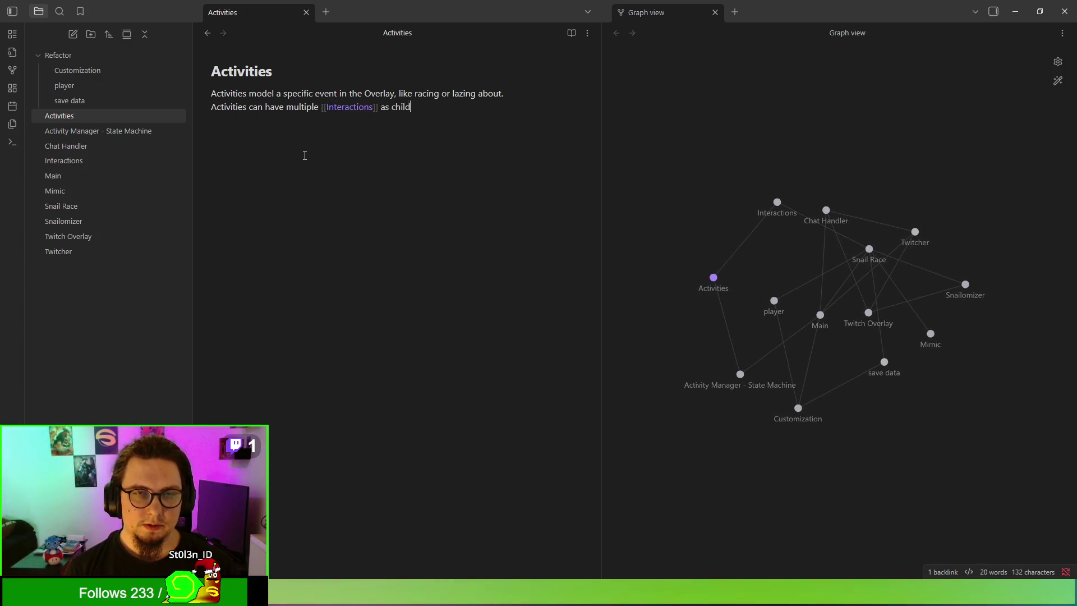
pyautogui.press('BackSpace')
pyautogui.press('BackSpace')
pyautogui.press('BackSpace')
pyautogui.write('node')
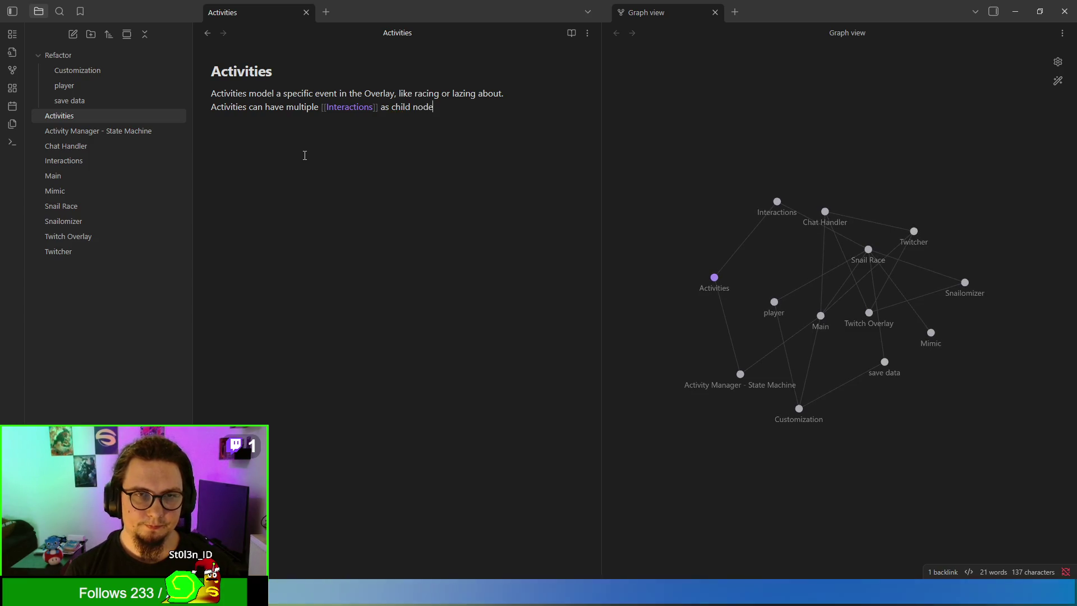
pyautogui.write('s that are allowe')
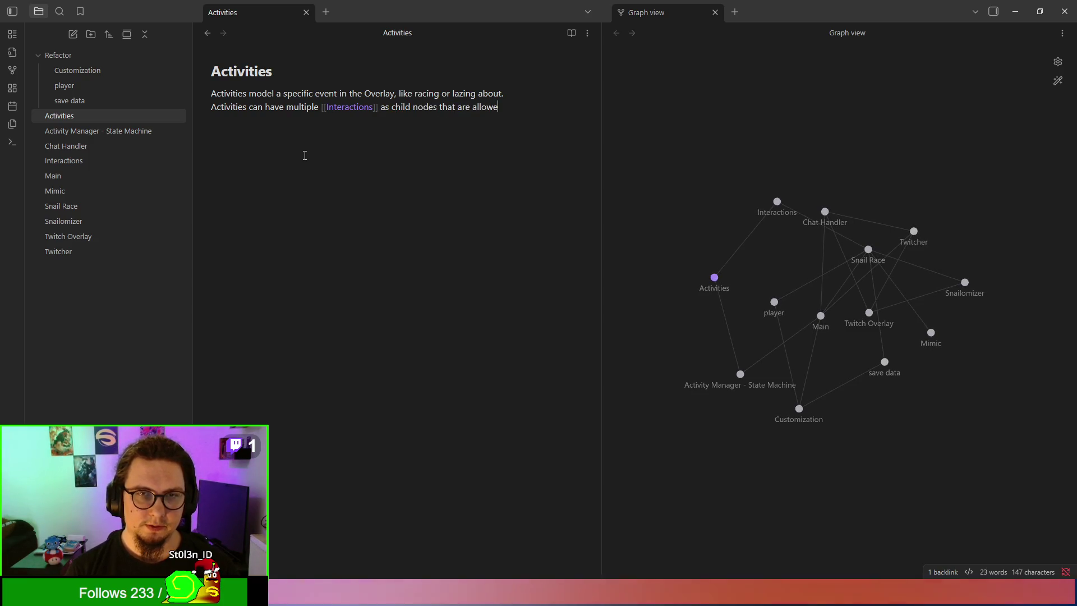
pyautogui.write('d in thei')
pyautogui.press('BackSpace')
pyautogui.press('BackSpace')
pyautogui.press('BackSpace')
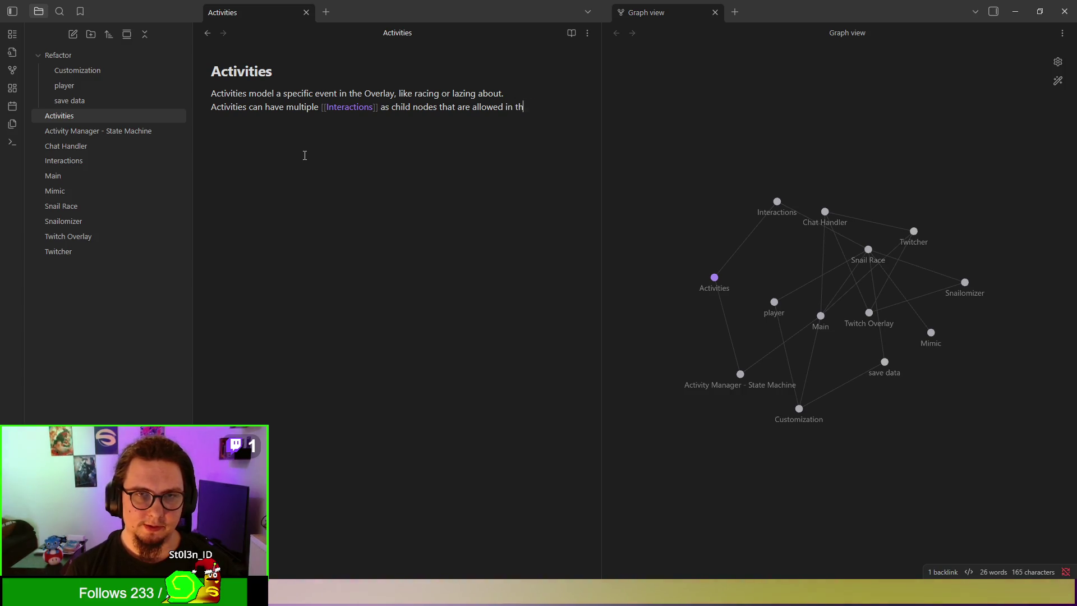
pyautogui.write('during their')
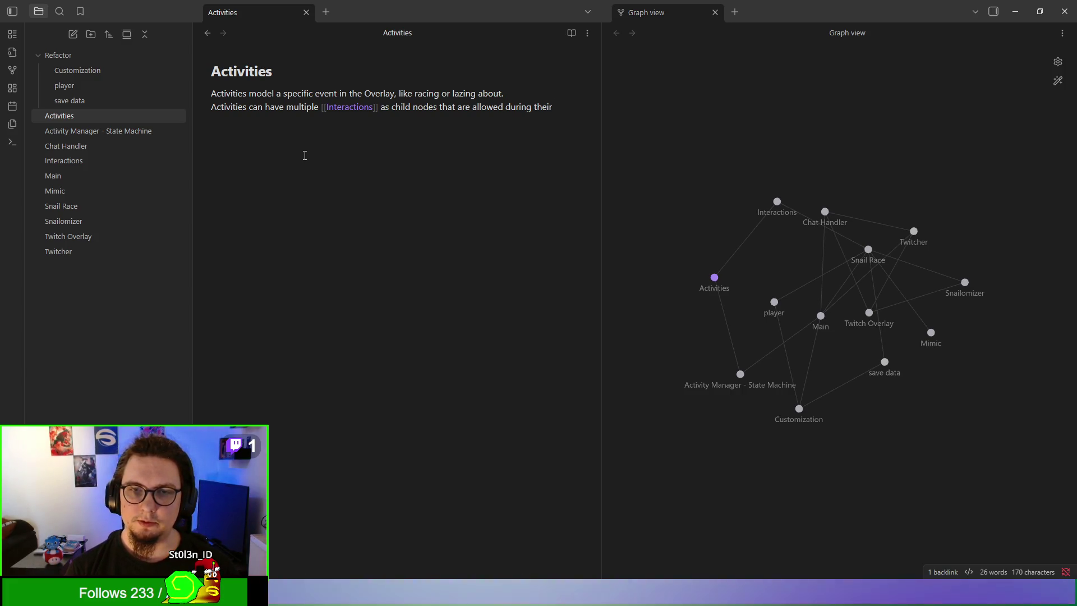
pyautogui.press('BackSpace')
pyautogui.press('BackSpace')
pyautogui.press('BackSpace')
# Step: Add that by default the interactions are wiped
pyautogui.write('m being ac')
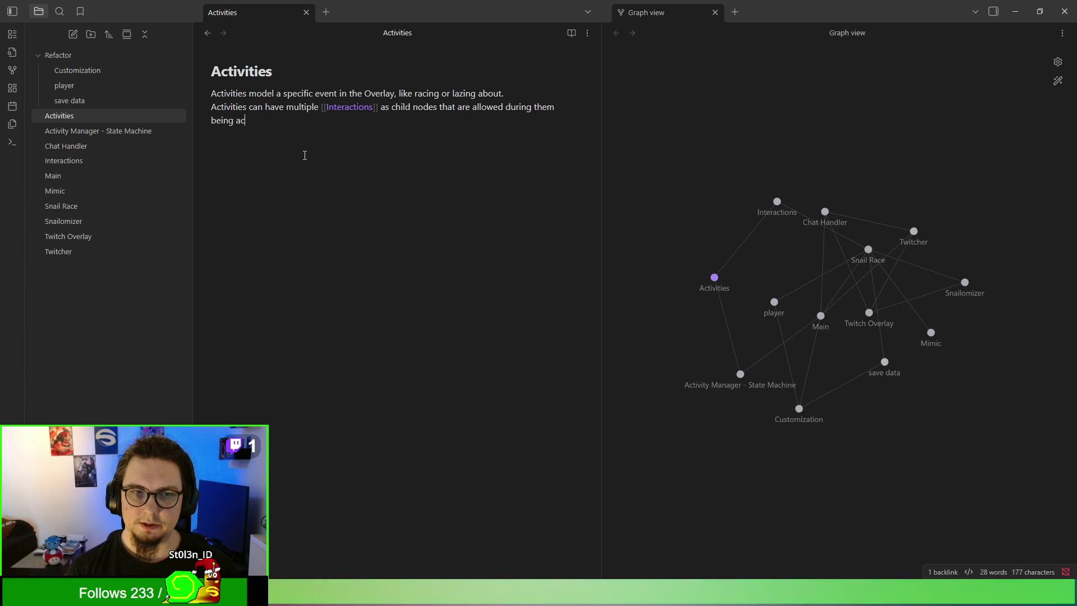
pyautogui.write('tive.By defau')
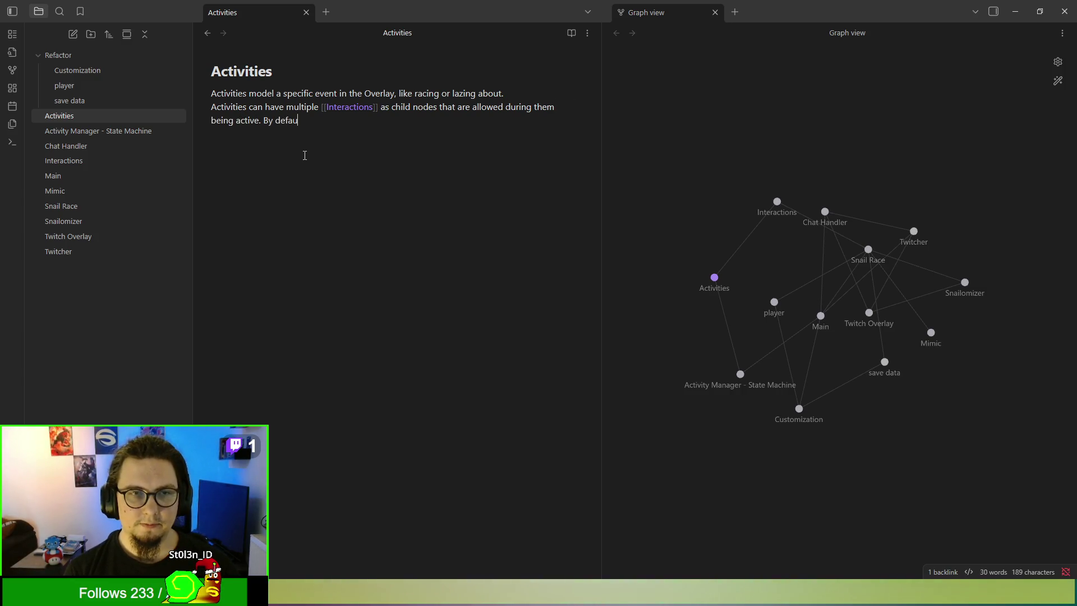
pyautogui.write('lt thente')
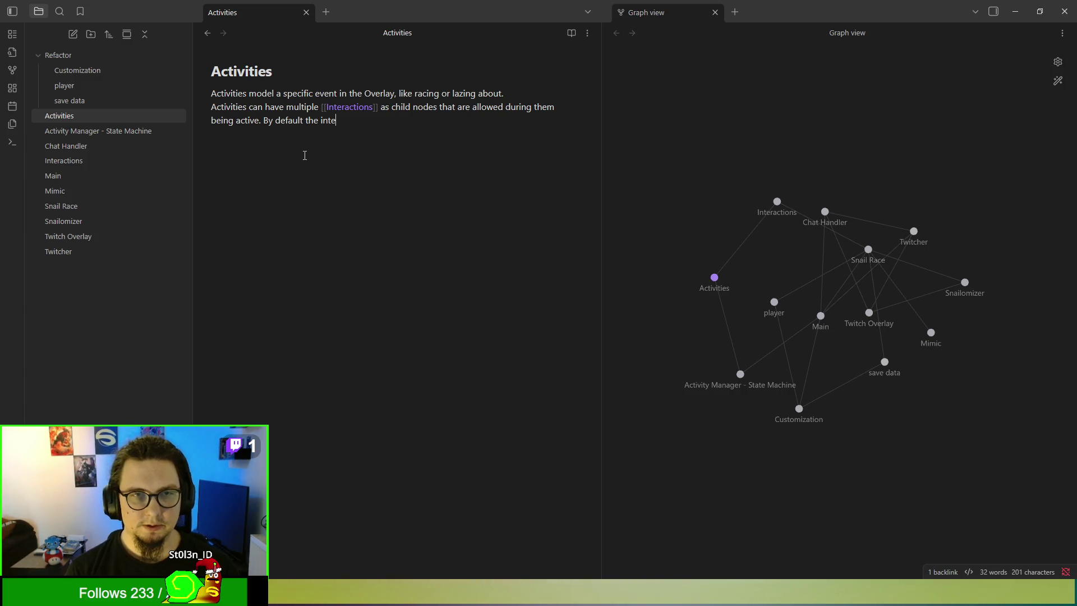
pyautogui.write('ractions aretored ')
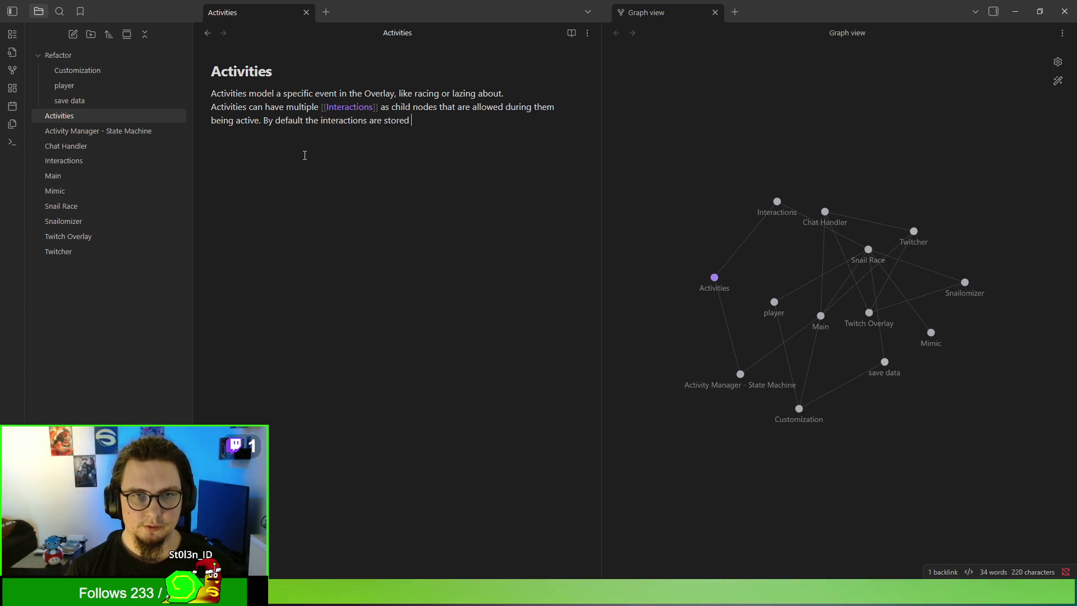
pyautogui.write('for the')
pyautogui.press('BackSpace')
pyautogui.press('BackSpace')
pyautogui.press('BackSpace')
pyautogui.press('BackSpace')
pyautogui.press('BackSpace')
pyautogui.write('r wh')
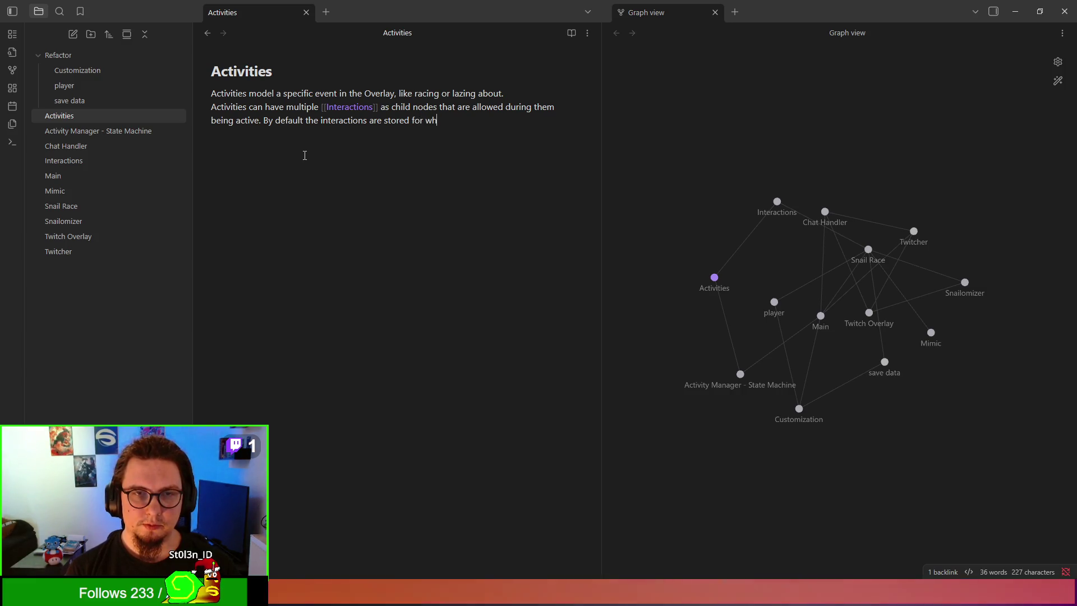
pyautogui.press('BackSpace')
pyautogui.press('BackSpace')
pyautogui.press('BackSpace')
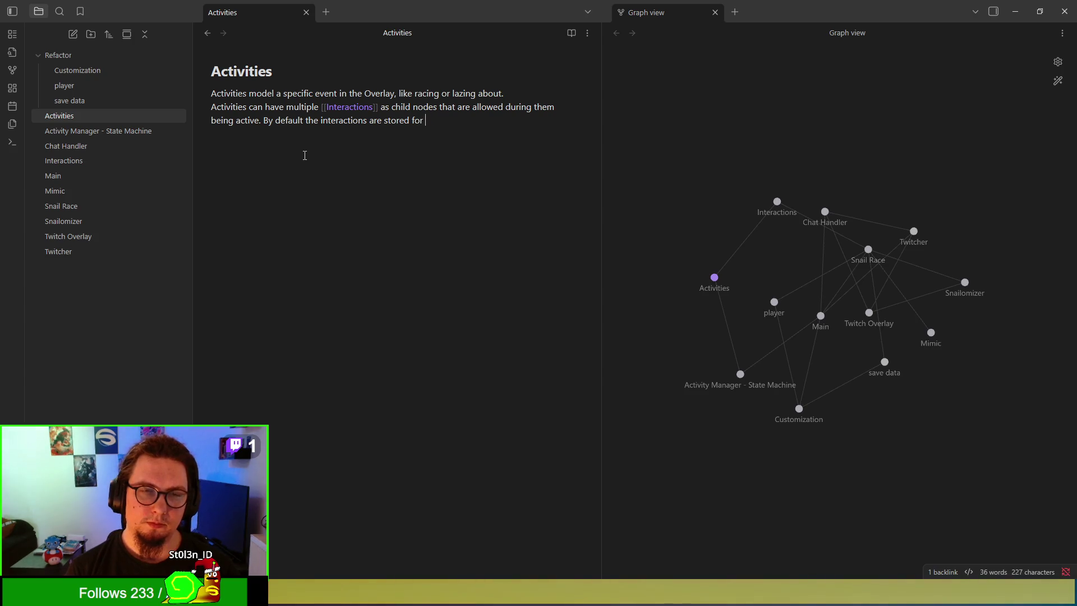
pyautogui.press('BackSpace')
pyautogui.press('BackSpace')
pyautogui.press('BackSpace')
pyautogui.write('wiped.')
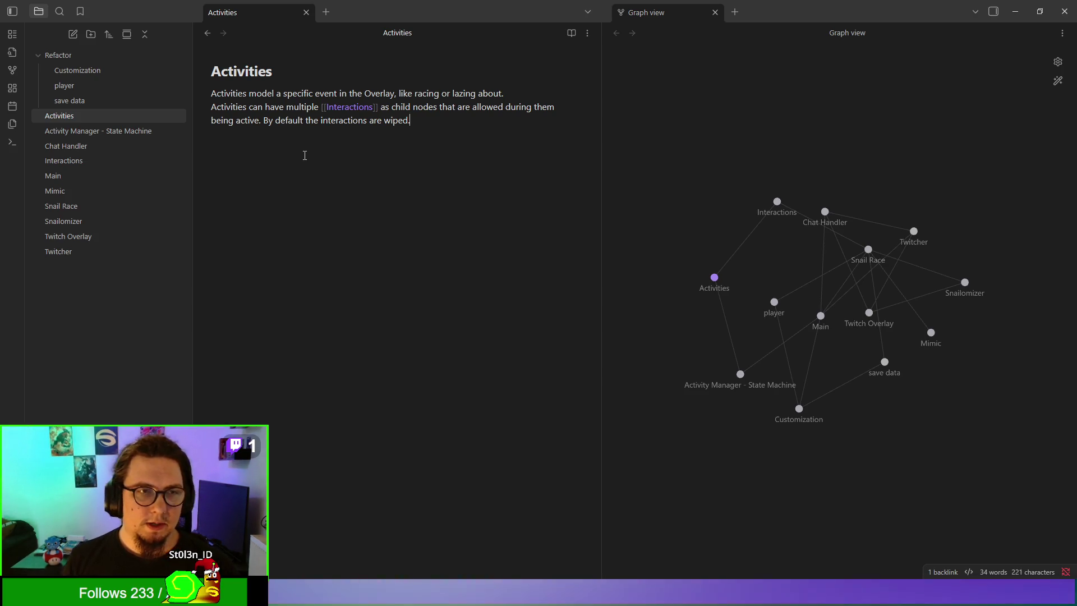
# Step: Move the Planned Activities section from Activity Manager - State Machine into the Activities note
pyautogui.click(144, 131)
pyautogui.keyDown('shift'); pyautogui.click(207, 212); pyautogui.keyUp('shift')
pyautogui.press('BackSpace')
pyautogui.click(113, 116)
pyautogui.hotkey('ctrl', 'z')
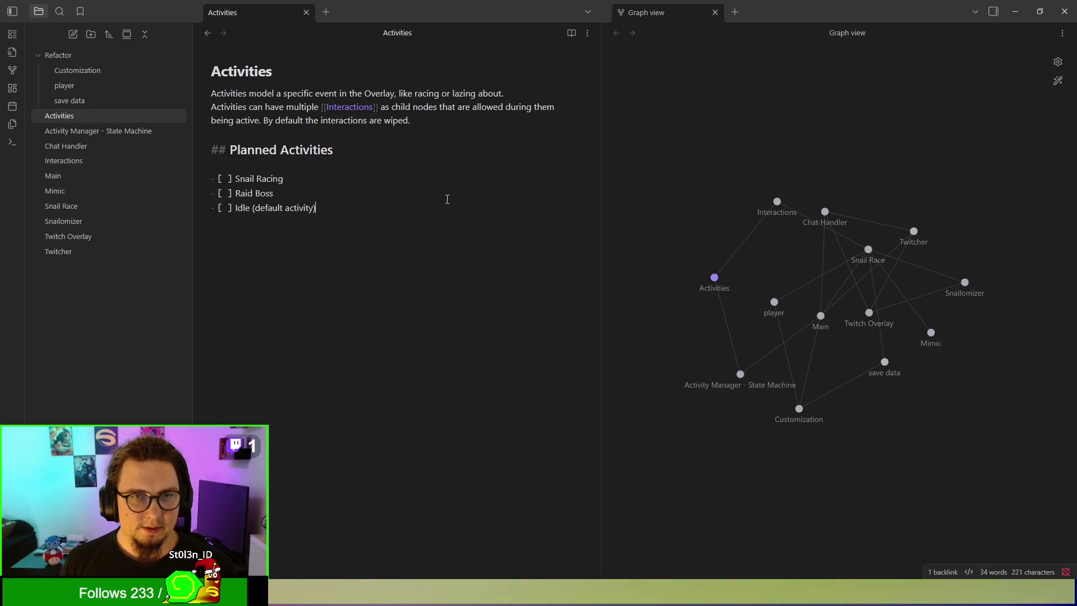
# Step: In Activity Manager - State Machine, trim the queue item to 'Holds a queue of activities'
pyautogui.click(125, 133)
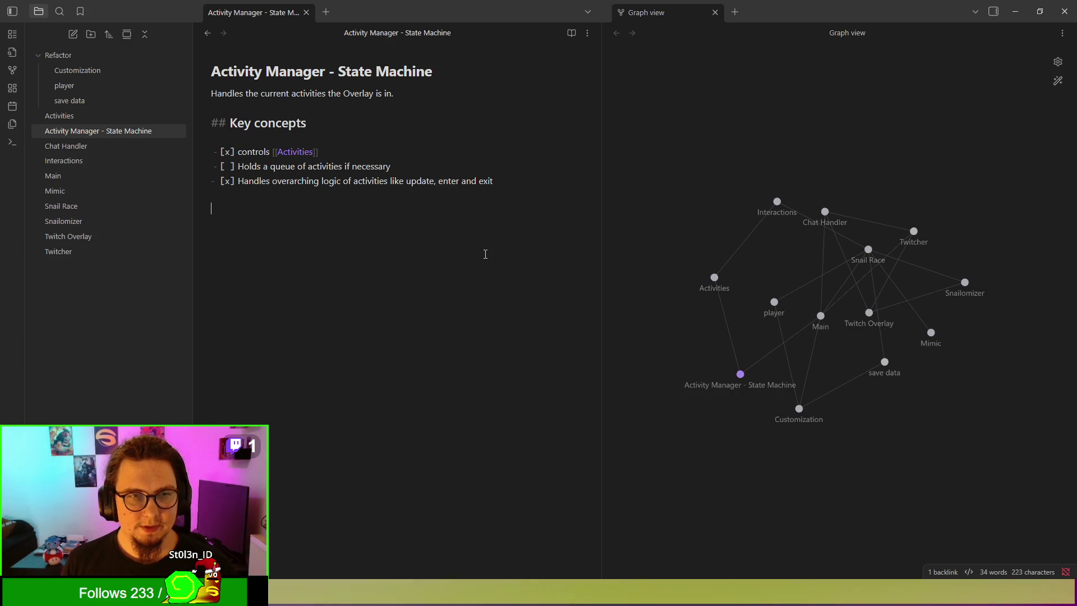
pyautogui.click(571, 33)
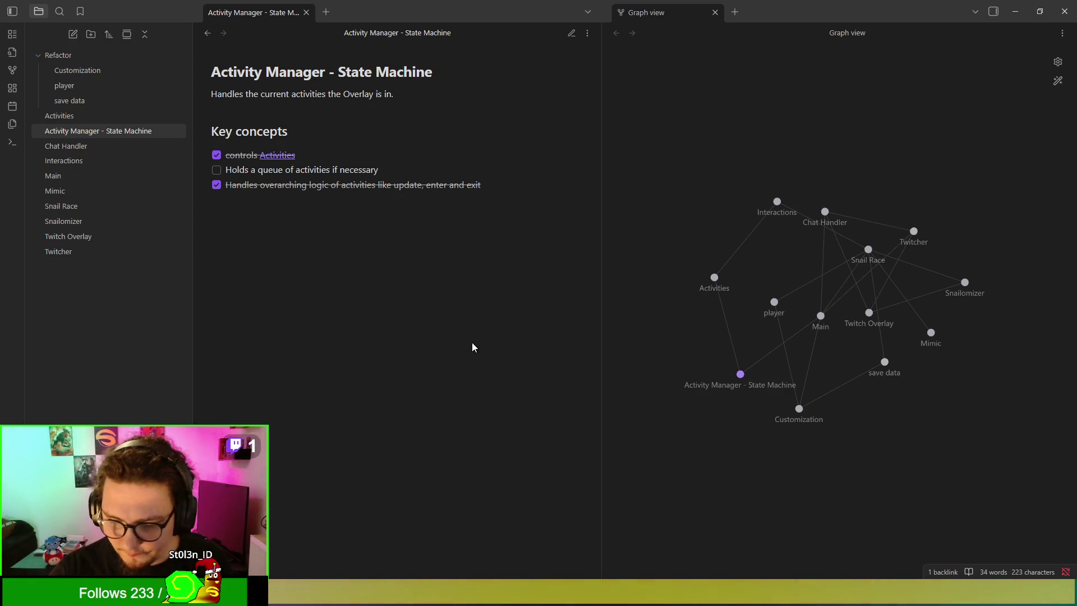
pyautogui.moveTo(324, 173)
pyautogui.mouseDown()
pyautogui.moveTo(416, 166)
pyautogui.moveTo(426, 176)
pyautogui.moveTo(416, 175)
pyautogui.mouseUp()
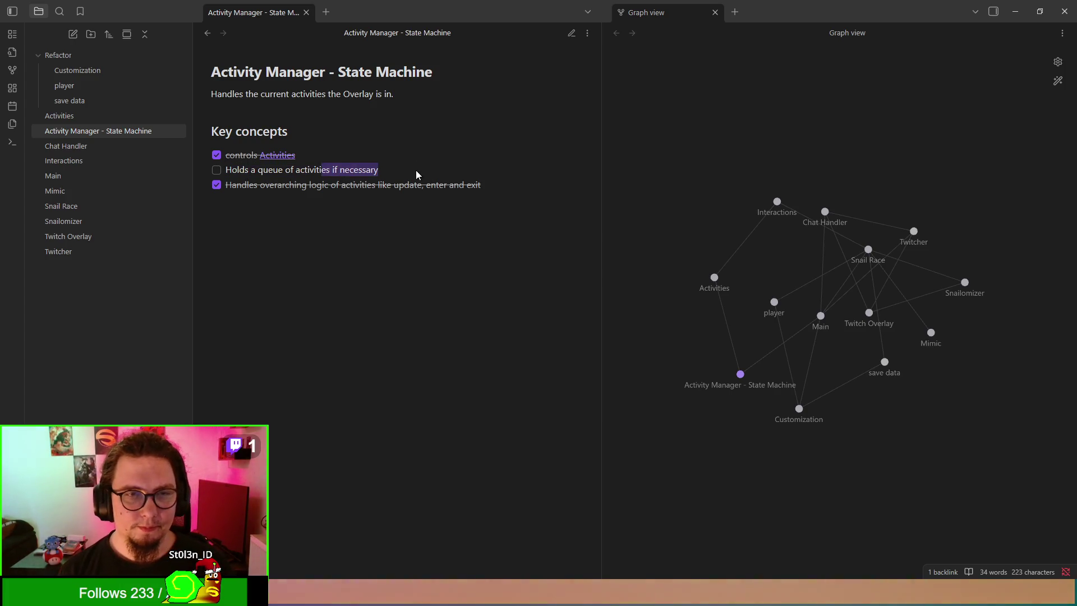
pyautogui.click(572, 32)
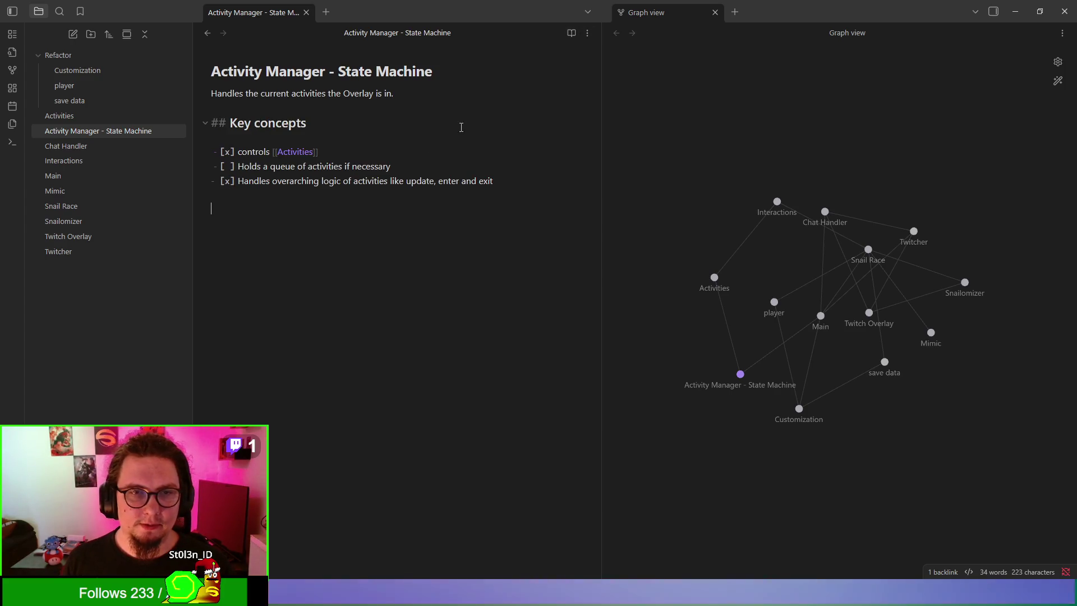
pyautogui.moveTo(344, 166); pyautogui.dragTo(412, 166)
pyautogui.press('BackSpace')
pyautogui.click(377, 208)
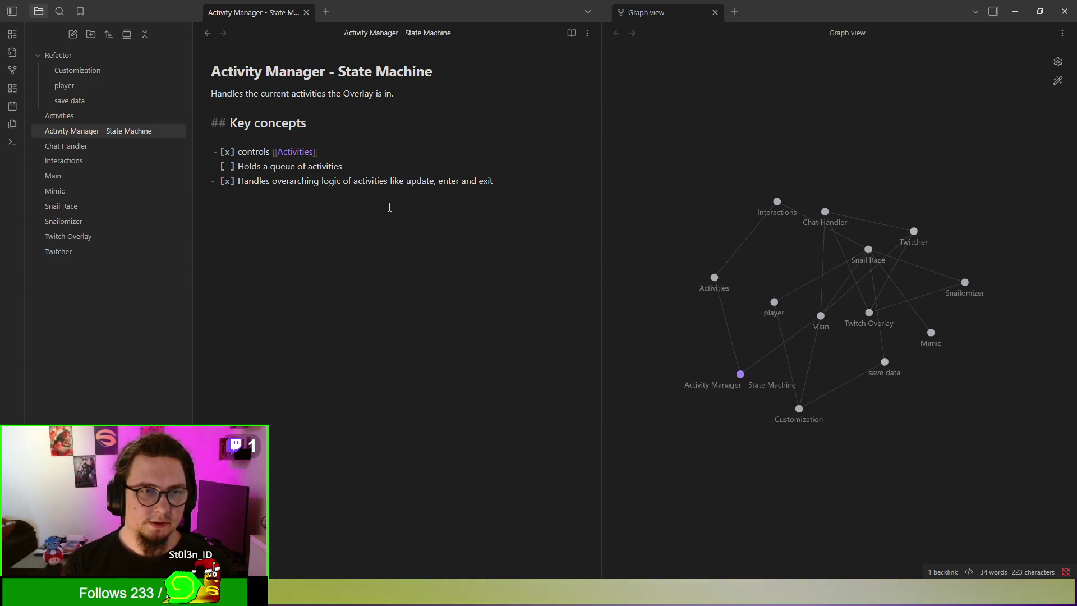
pyautogui.write('-')
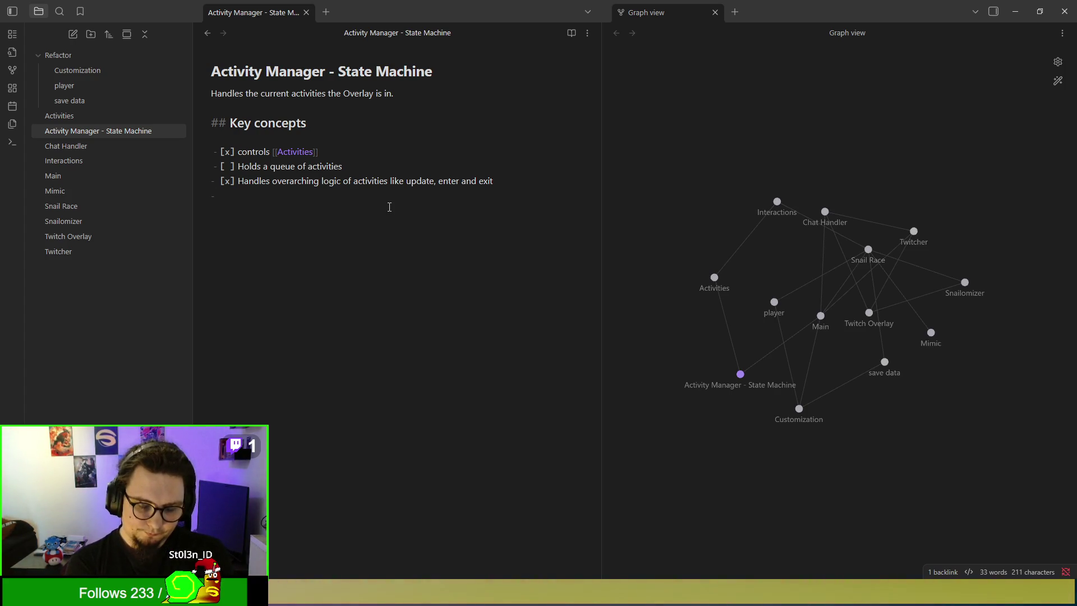
# Step: Start a checked key concept: 'Advises players to join, creates a list of'
pyautogui.write('Starts')
pyautogui.press('BackSpace')
pyautogui.press('BackSpace')
pyautogui.press('BackSpace')
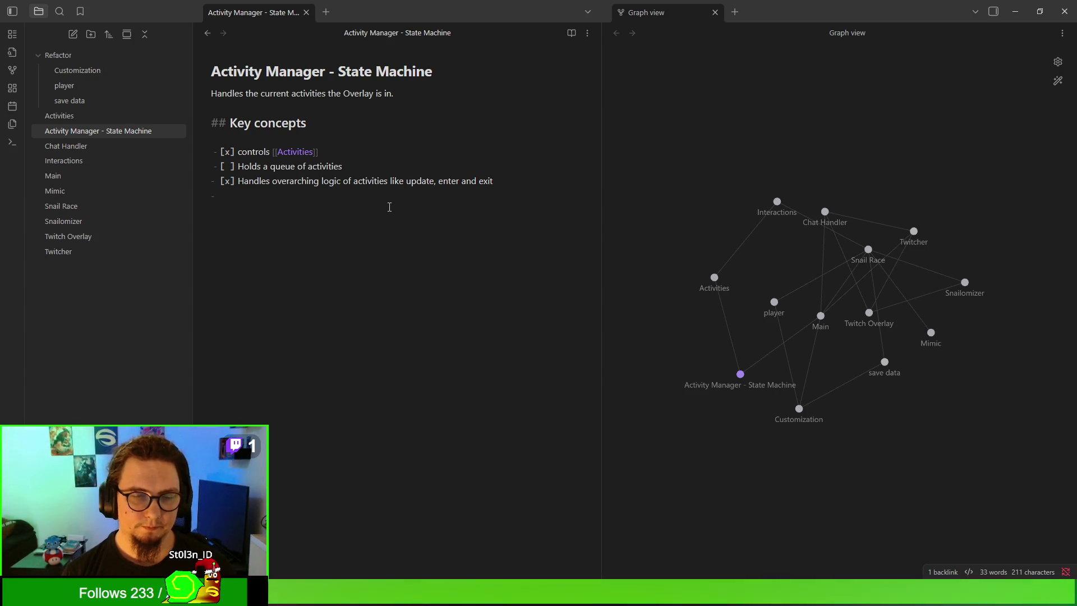
pyautogui.write('[x')
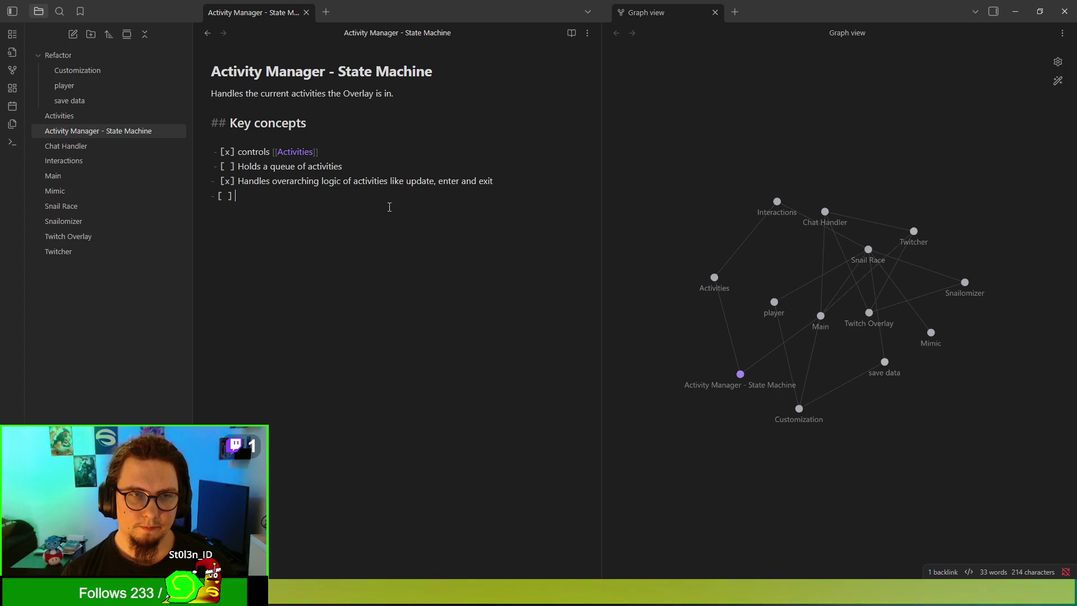
pyautogui.write('] C')
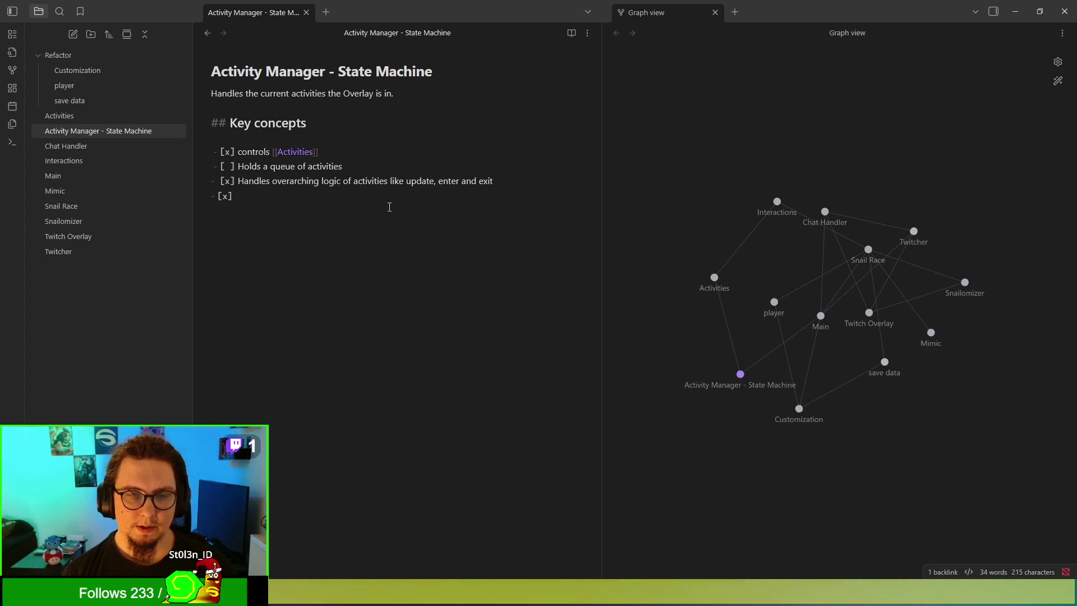
pyautogui.write('ollec')
pyautogui.press('BackSpace')
pyautogui.press('BackSpace')
pyautogui.press('BackSpace')
pyautogui.write('Advises players to ')
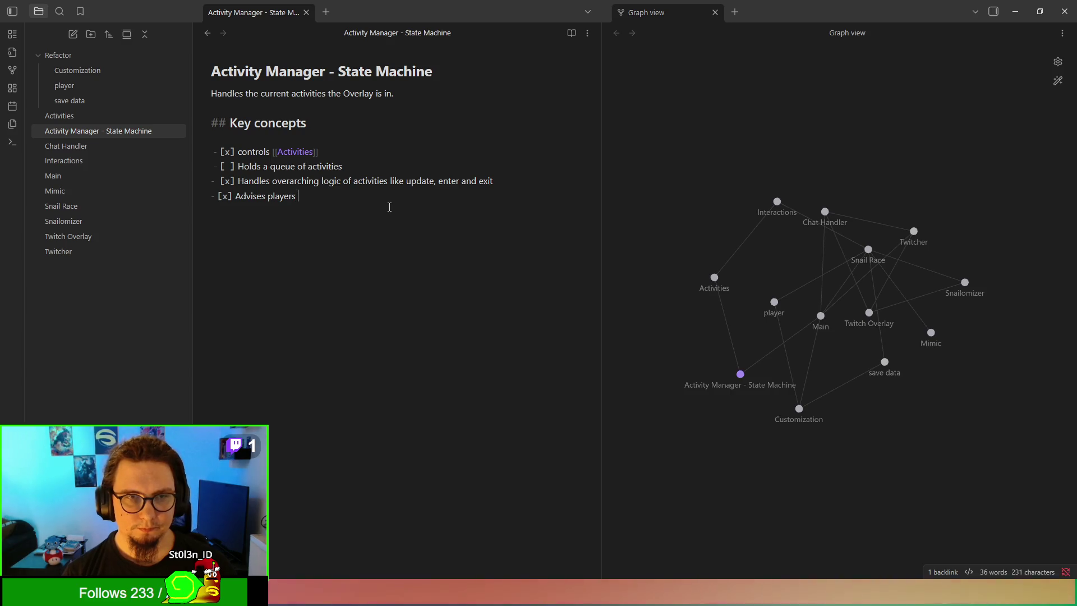
pyautogui.write('join,')
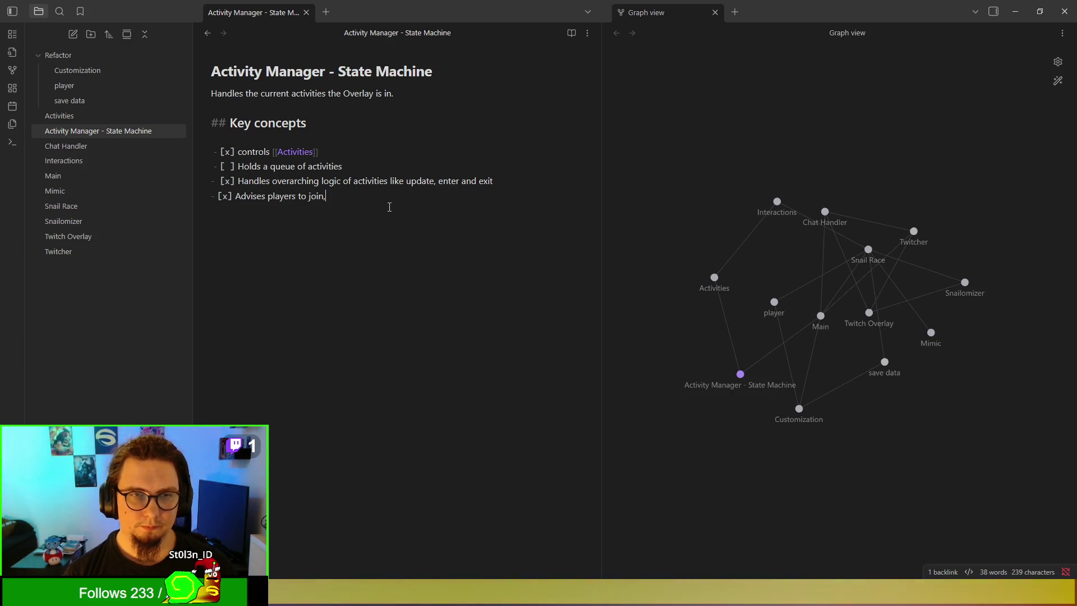
pyautogui.write(' creates a')
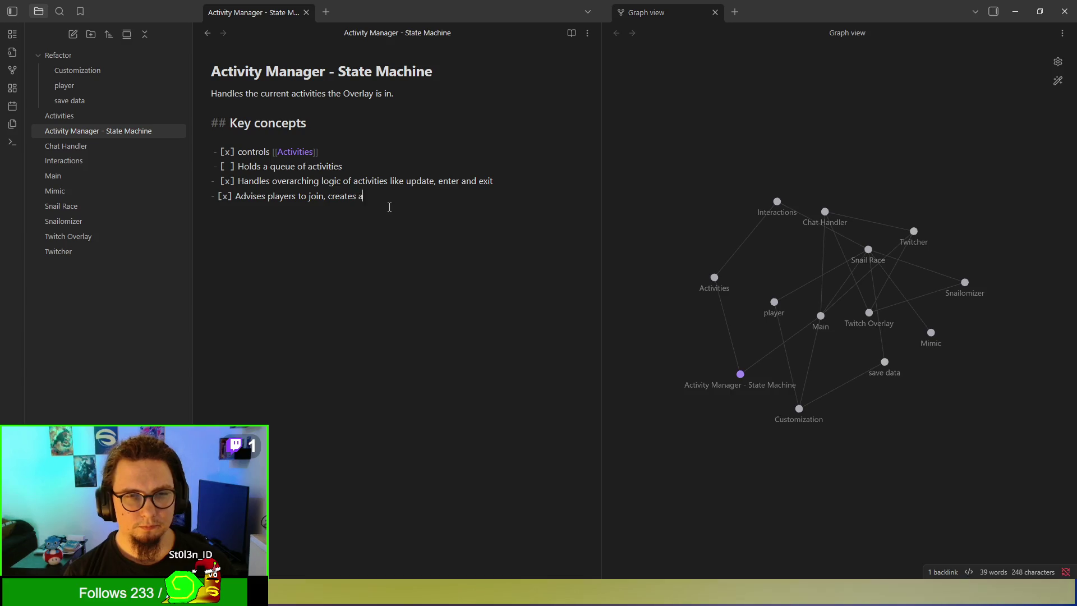
pyautogui.write(' list of joined')
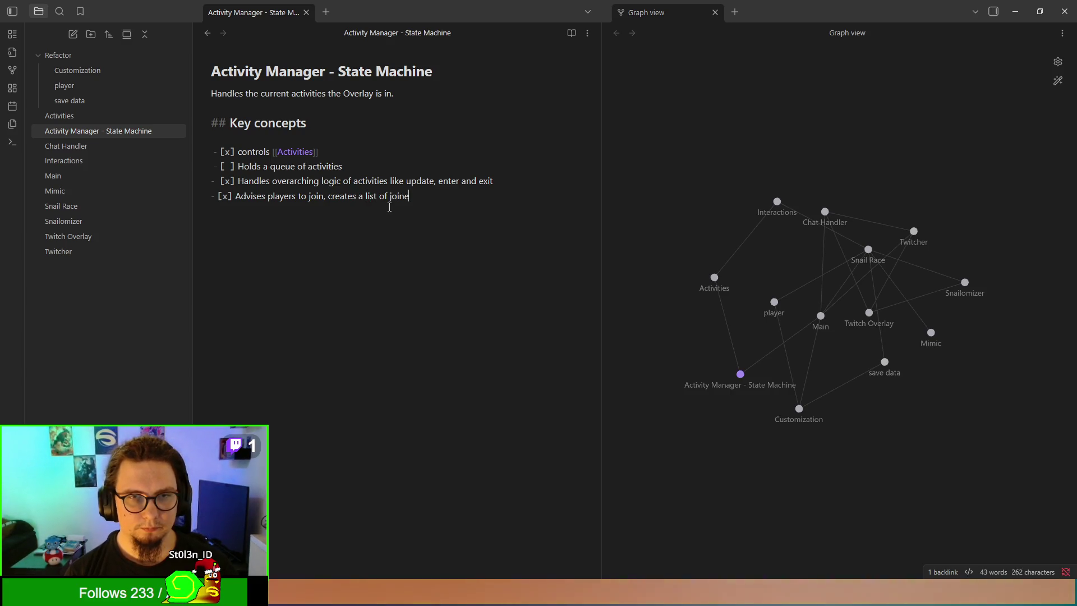
pyautogui.press('BackSpace')
pyautogui.press('BackSpace')
pyautogui.press('BackSpace')
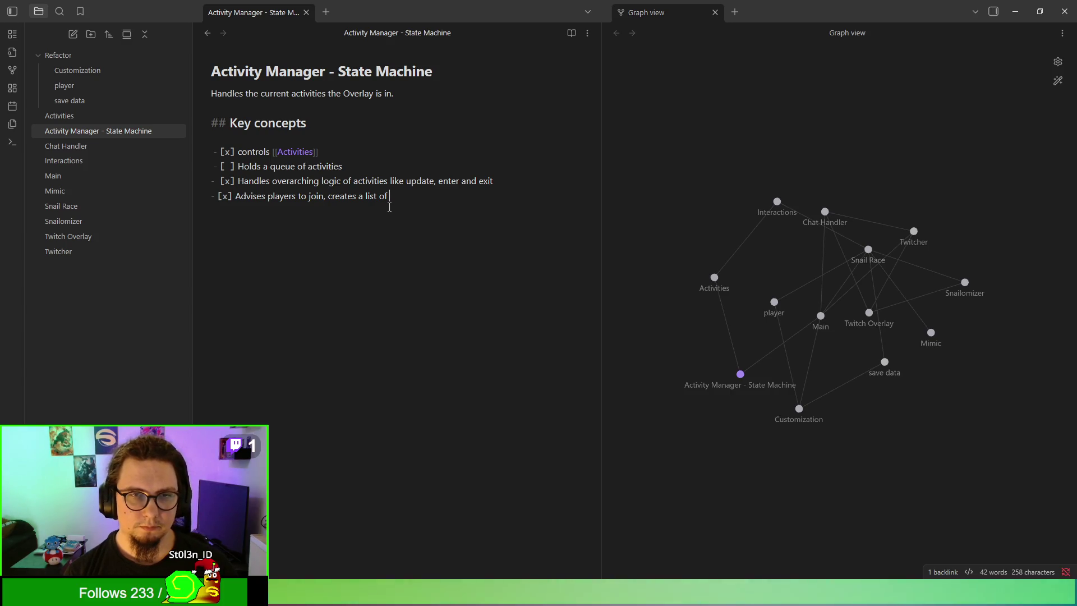
# Step: Finish it with '"signed up" players and starts once they all joined' and begin a new item
pyautogui.write('sig')
pyautogui.press('BackSpace')
pyautogui.press('BackSpace')
pyautogui.press('BackSpace')
pyautogui.write('"')
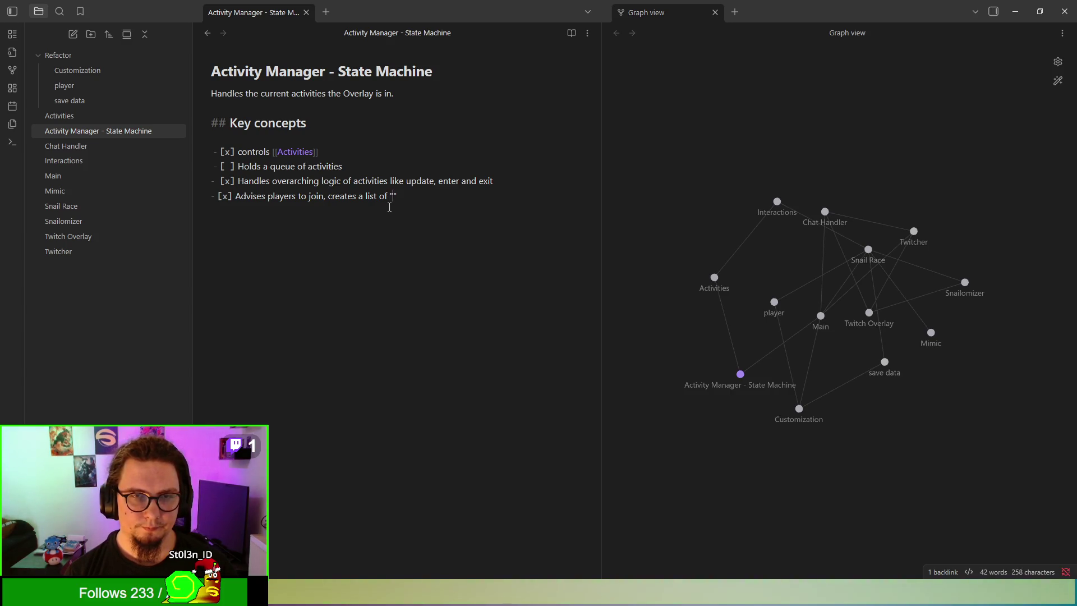
pyautogui.write('signed up" players an')
pyautogui.press('BackSpace')
pyautogui.press('BackSpace')
pyautogui.press('BackSpace')
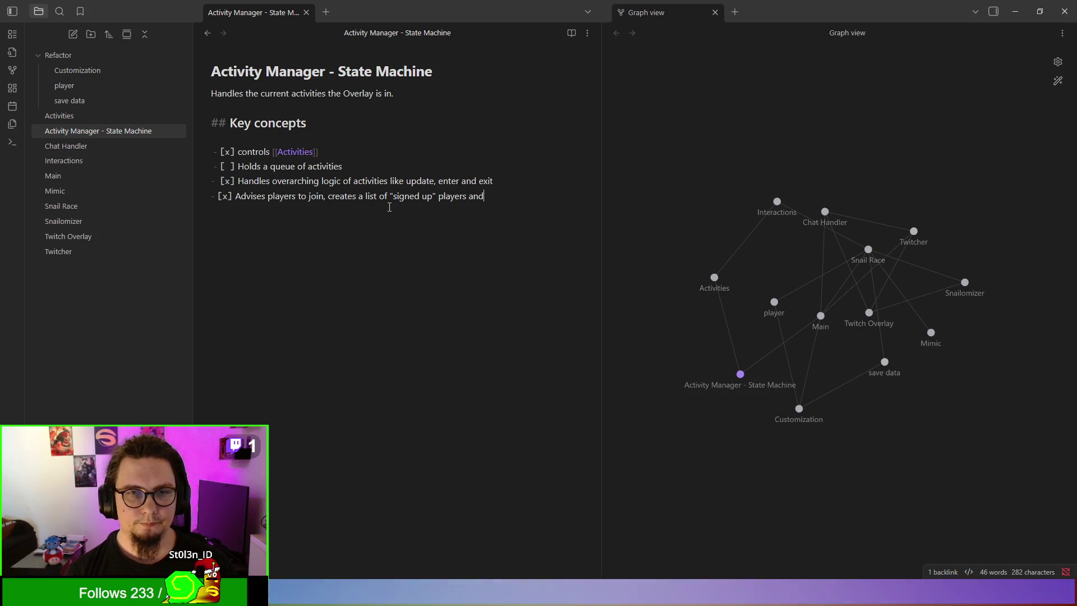
pyautogui.write('aa')
pyautogui.press('BackSpace')
pyautogui.write('nd starts once they all jo')
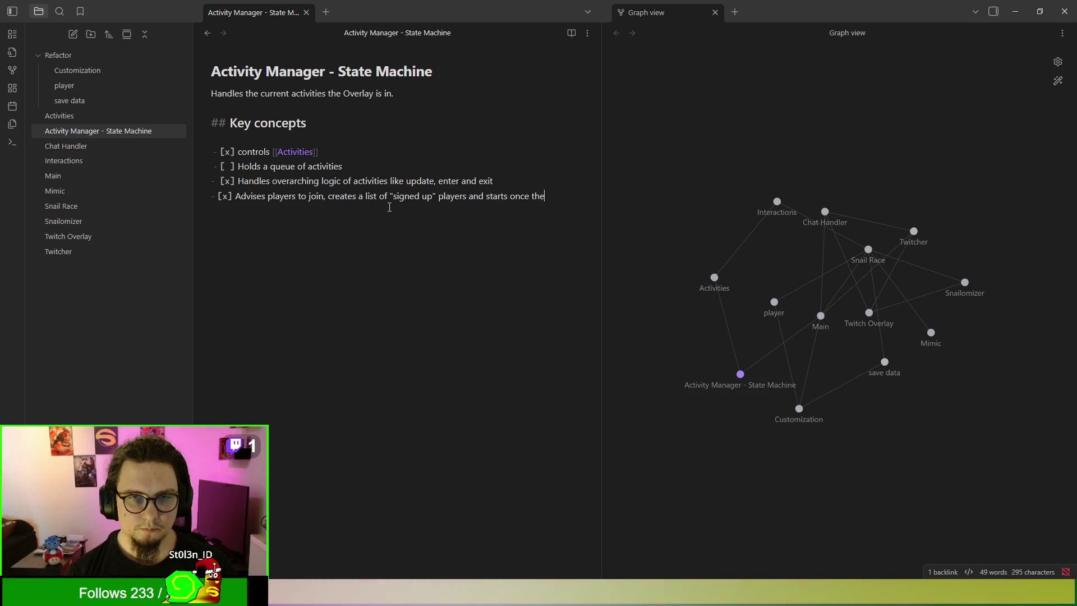
pyautogui.write('ined')
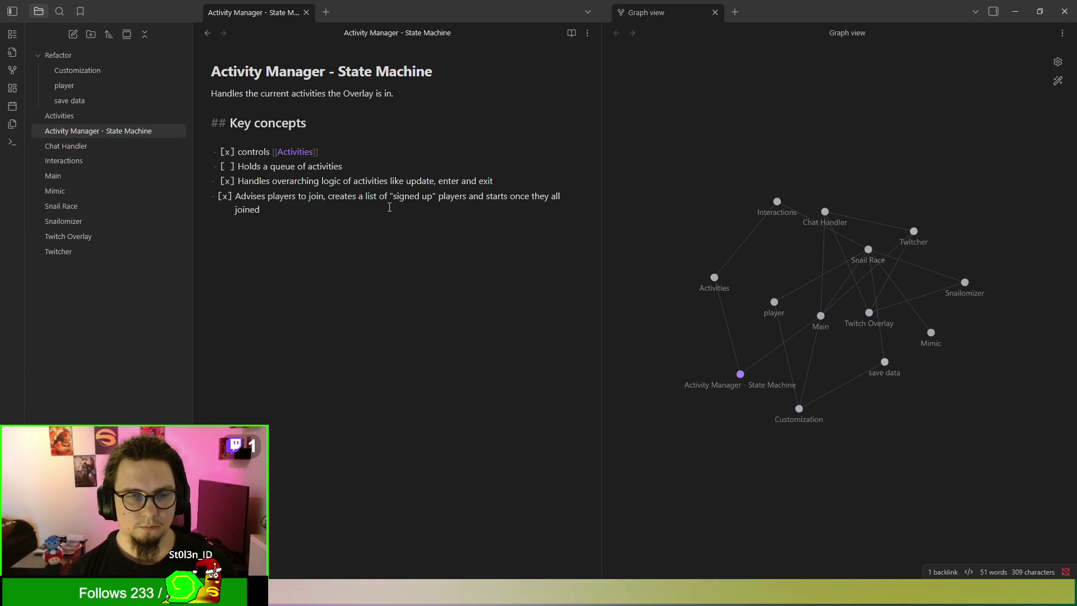
pyautogui.press('Return')
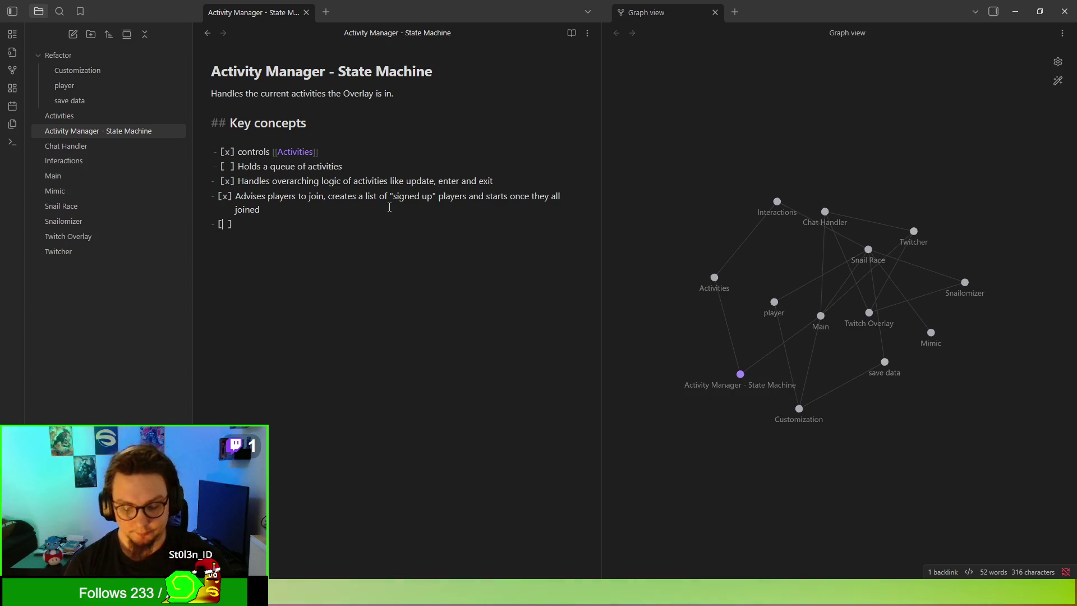
# Step: Remove the empty checkbox and the extra leading spaces on the indented list lines
pyautogui.press('BackSpace')
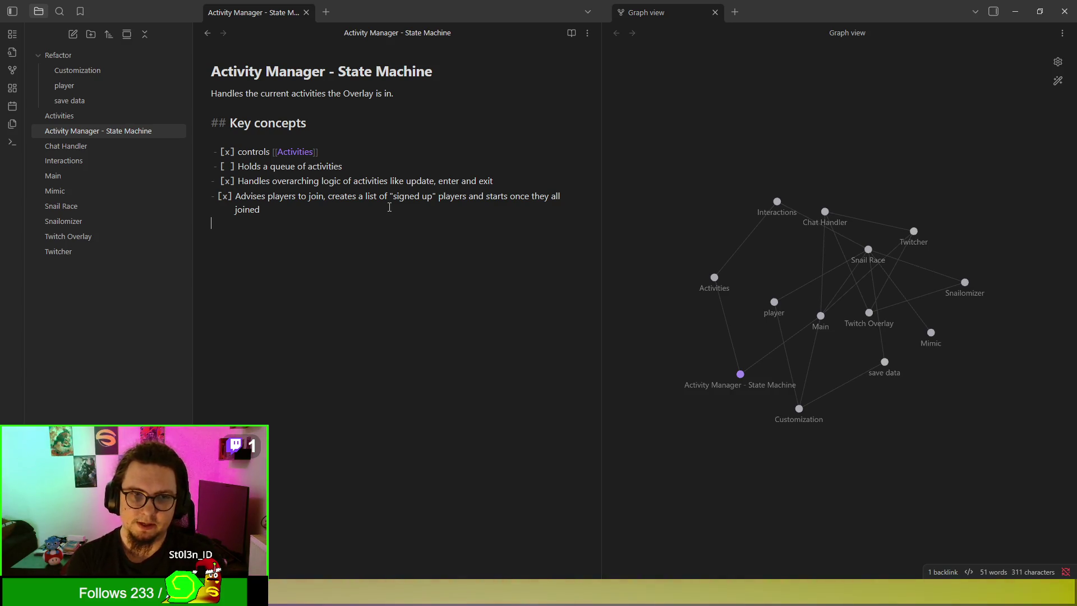
pyautogui.click(214, 151)
pyautogui.press('Delete')
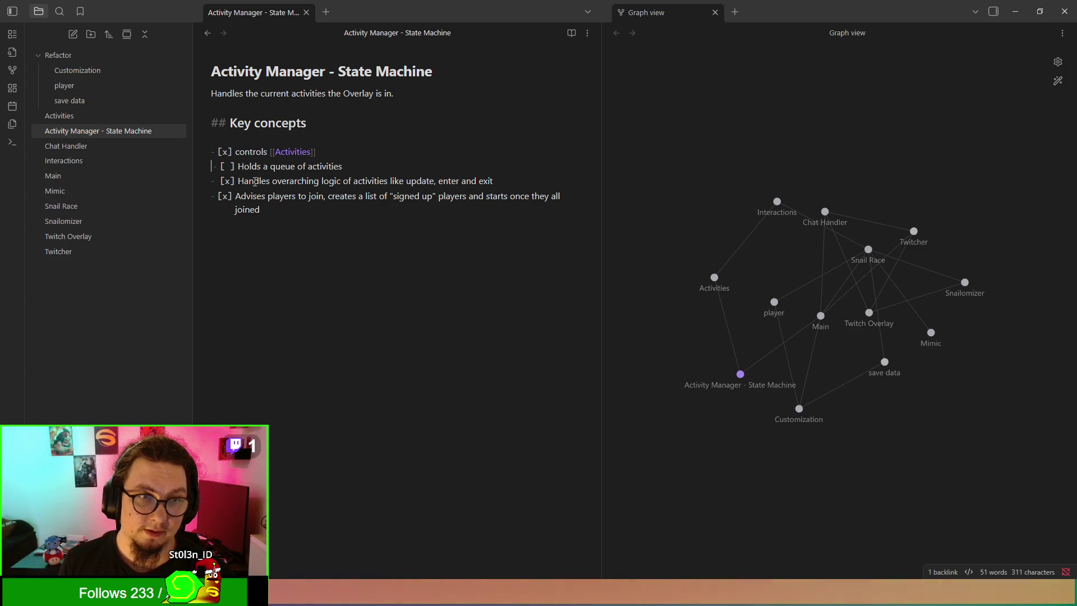
pyautogui.press('Down')
pyautogui.press('Delete')
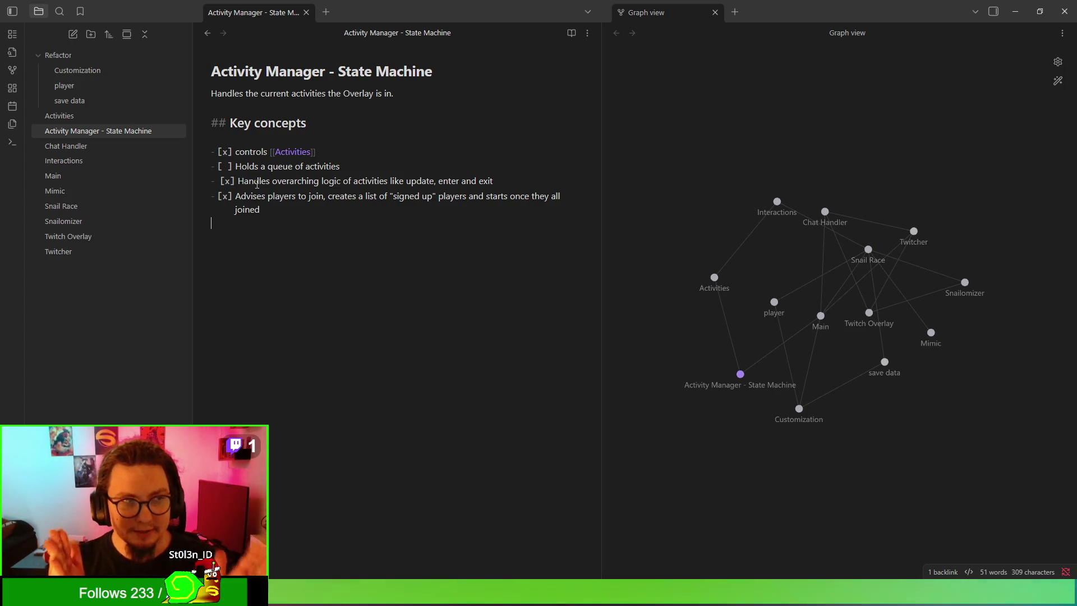
# Step: Start a new unchecked '- [ ]' task below the key concepts
pyautogui.write('-')
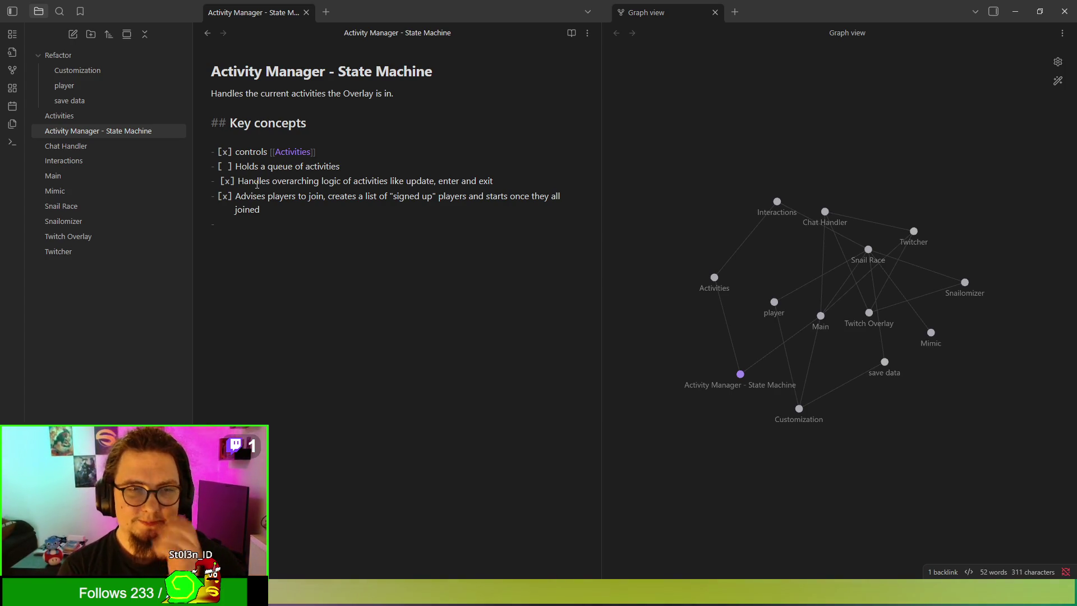
pyautogui.press('Up')
pyautogui.press('Up')
pyautogui.press('Up')
pyautogui.press('Down')
pyautogui.press('Down')
pyautogui.press('Down')
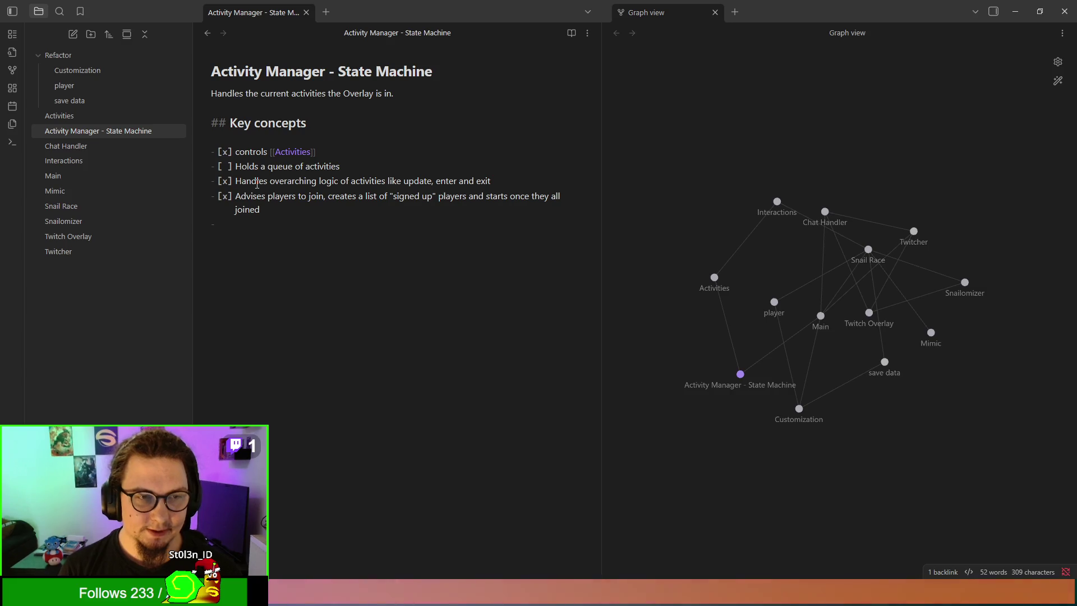
pyautogui.write('[ ] S')
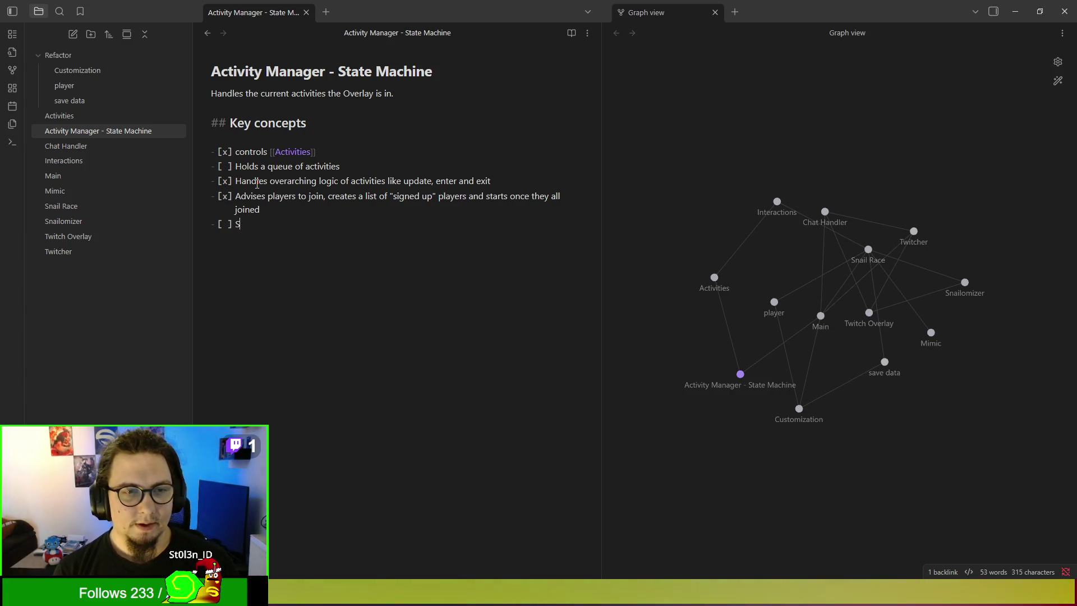
# Step: Write the task 'Should this be a scene? I don fuggin know.'
pyautogui.write('hould this be aa')
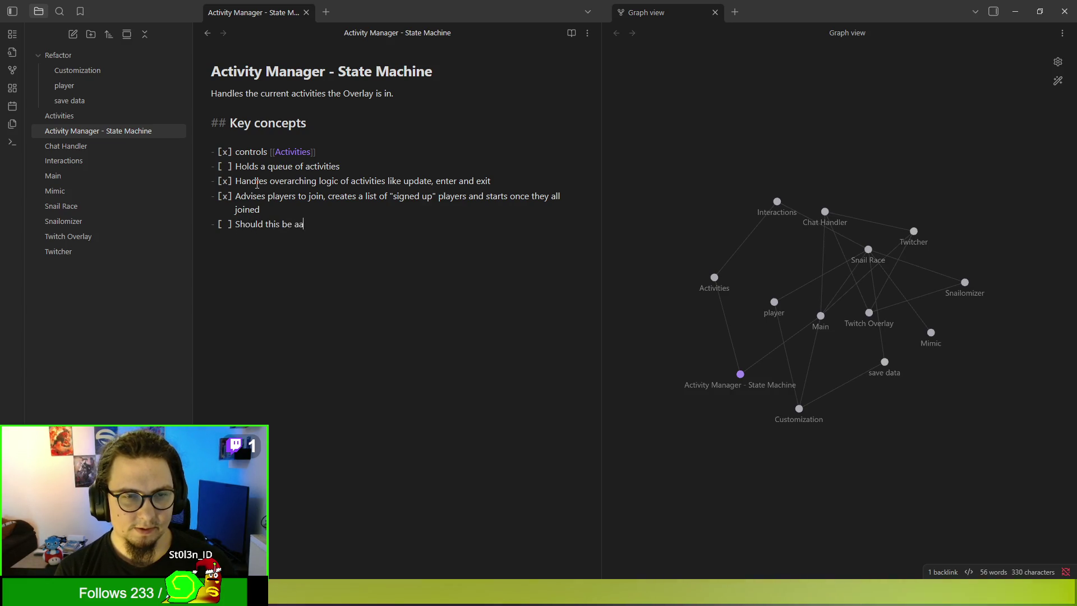
pyautogui.press('BackSpace')
pyautogui.write('scene? ')
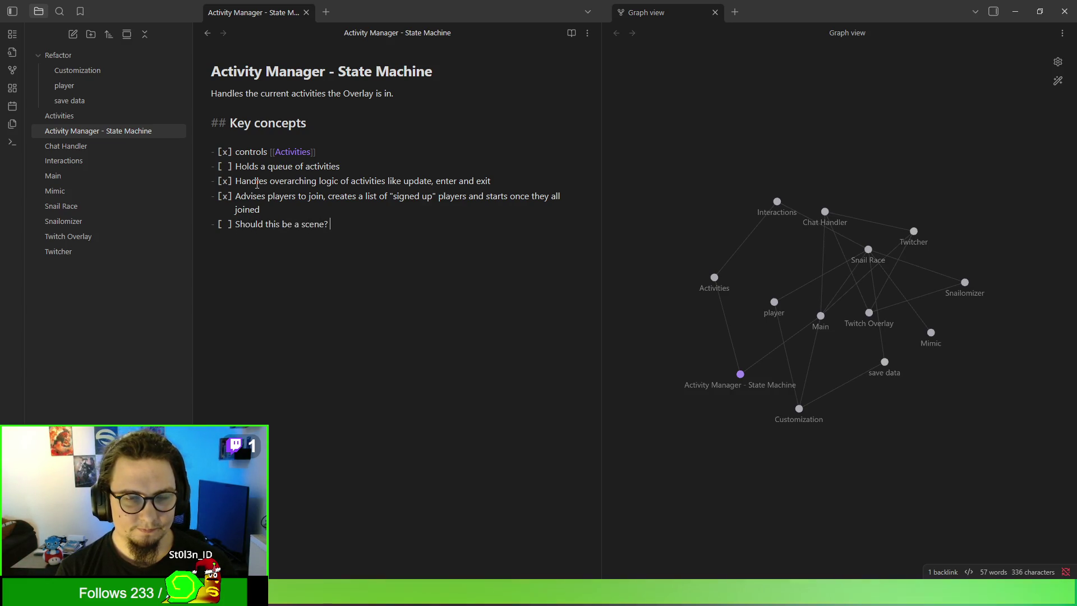
pyautogui.write('I don')
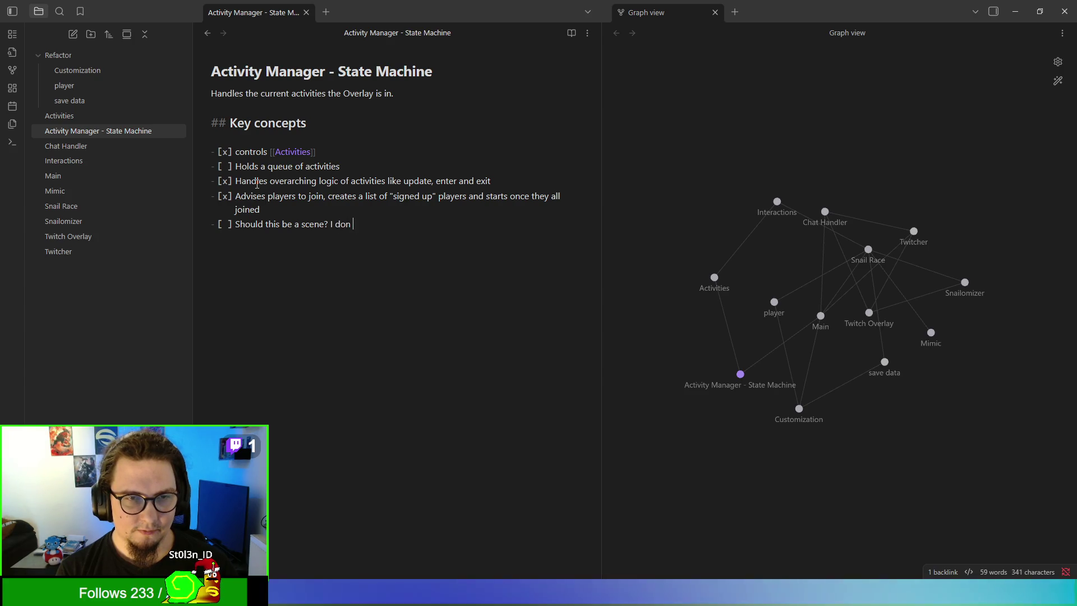
pyautogui.write(' fuggin now')
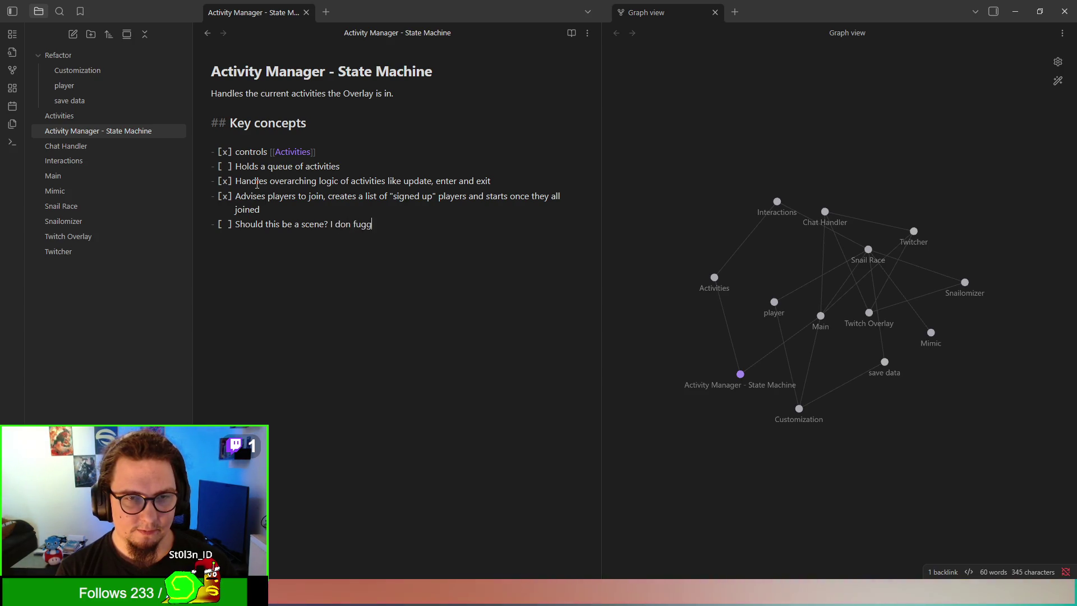
pyautogui.press('BackSpace')
pyautogui.press('BackSpace')
pyautogui.press('BackSpace')
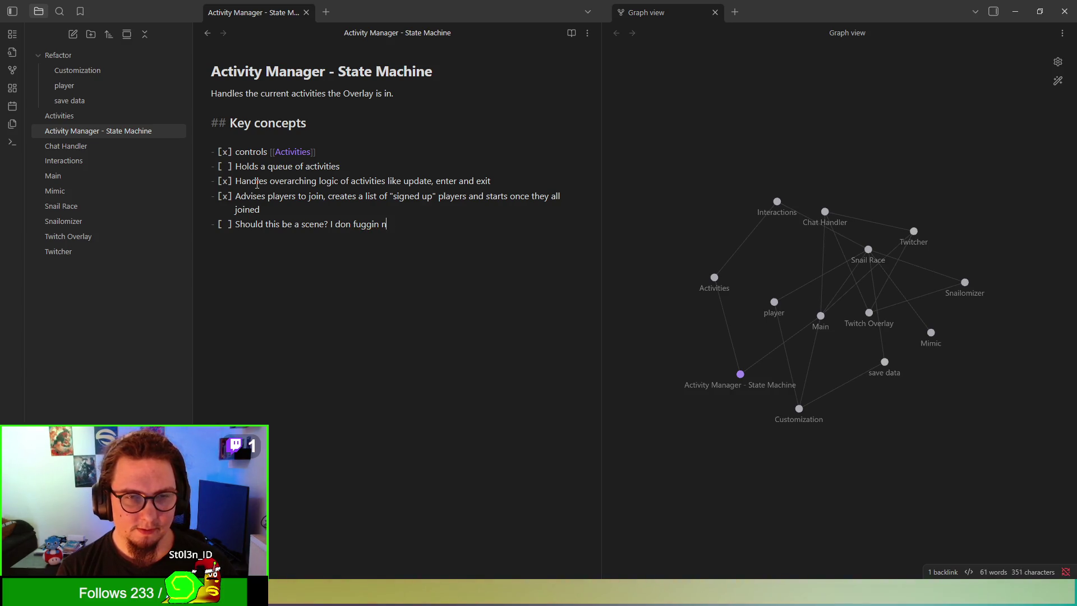
pyautogui.write('know.')
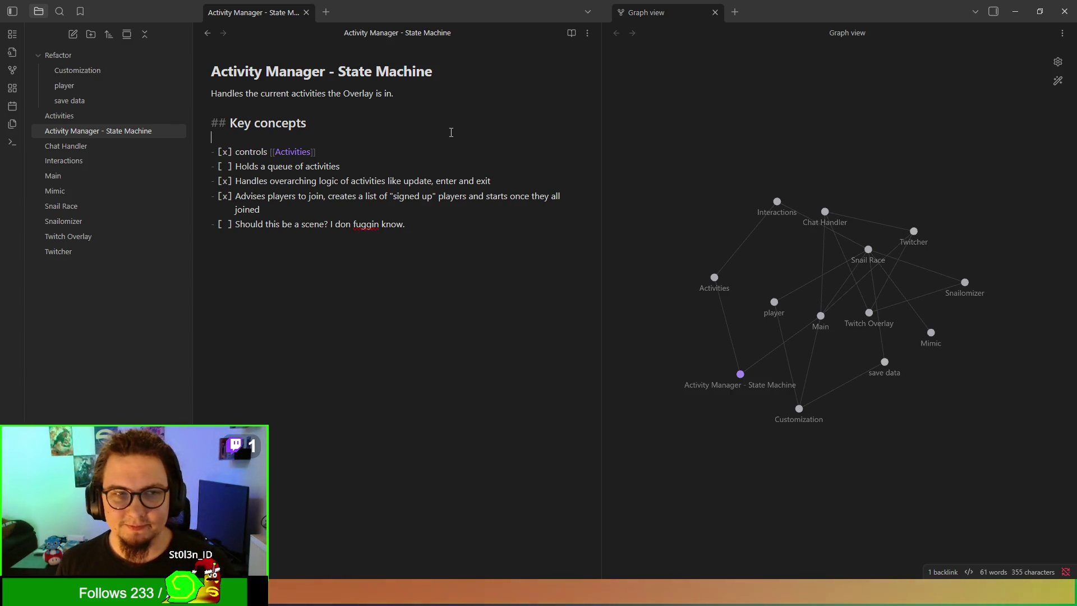
pyautogui.click(90, 126)
# Step: In the Activities note, turn Snail Racing and Raid Boss into ### subheadings
pyautogui.click(88, 119)
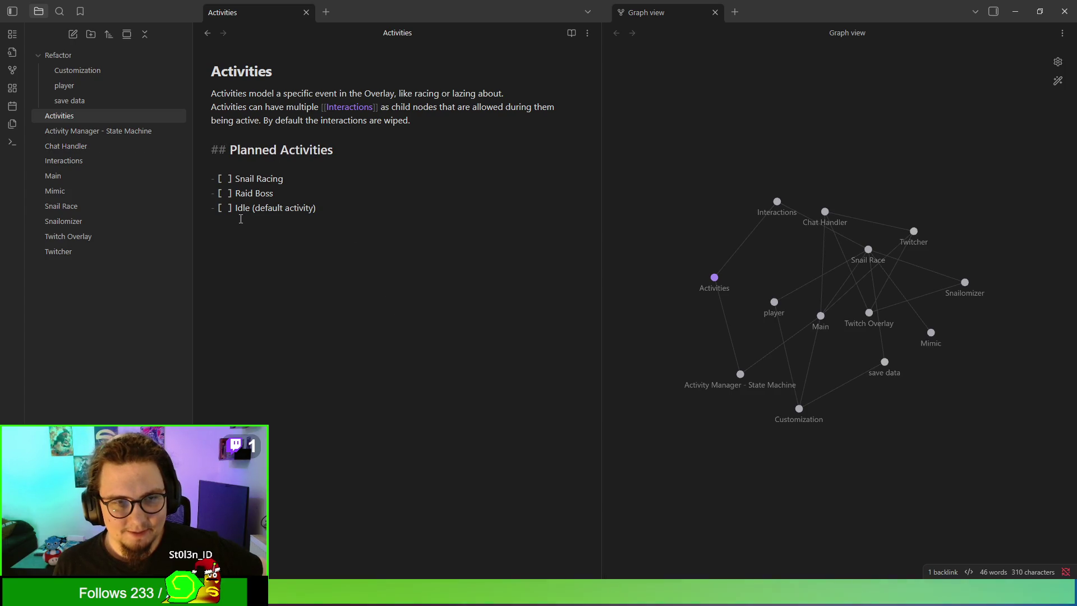
pyautogui.doubleClick(266, 178)
pyautogui.doubleClick(274, 208)
pyautogui.click(360, 218)
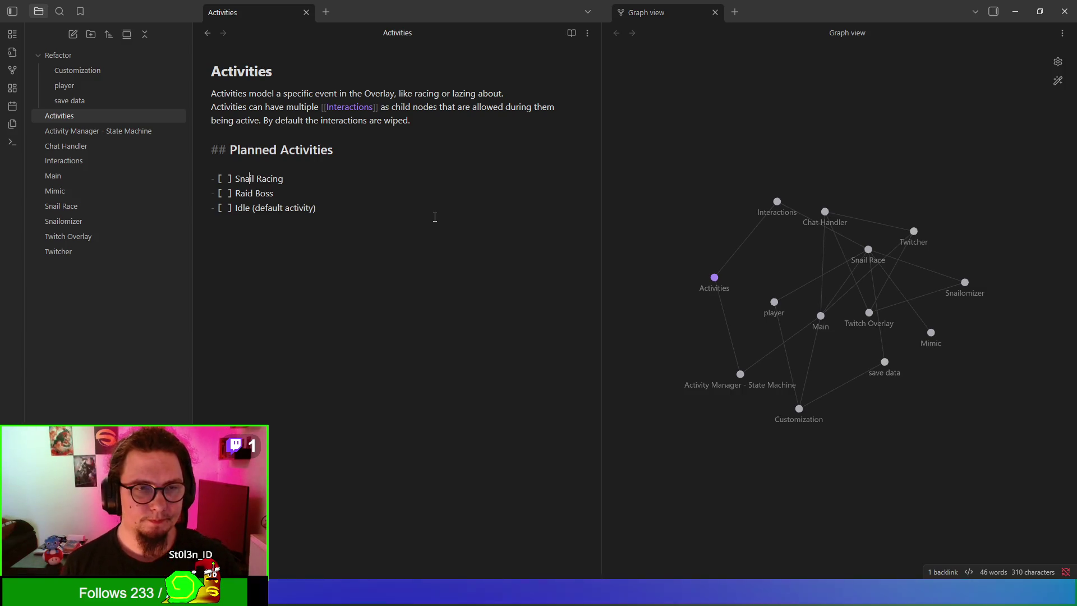
pyautogui.press('Up')
pyautogui.press('Home')
pyautogui.hotkey('shift', 'Left')
pyautogui.hotkey('shift', 'Left')
pyautogui.hotkey('shift', 'Left')
pyautogui.hotkey('shift', 'Left')
pyautogui.hotkey('shift', 'Left')
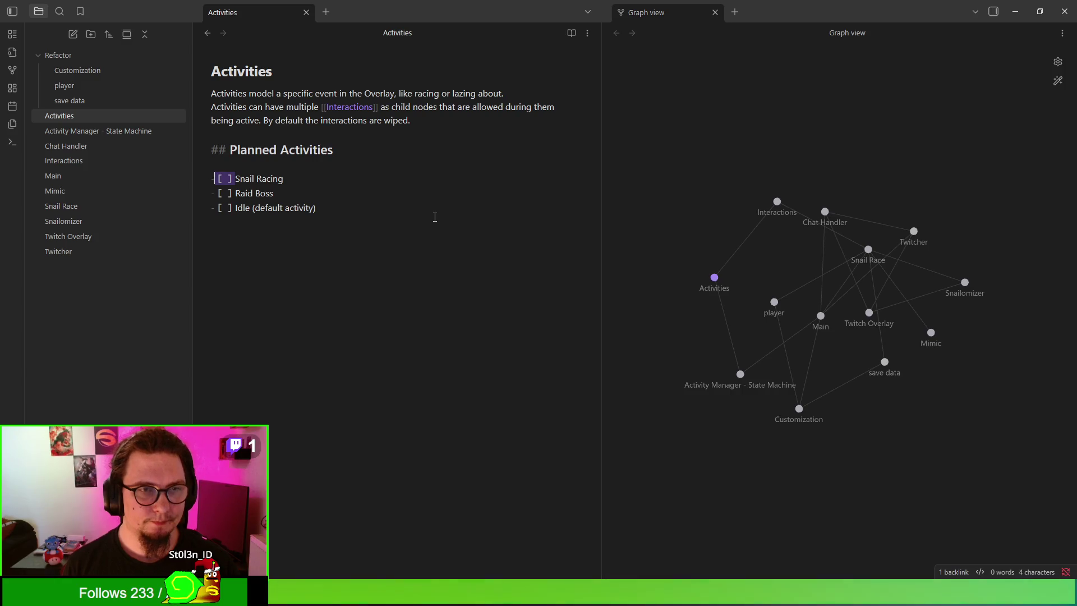
pyautogui.write('###')
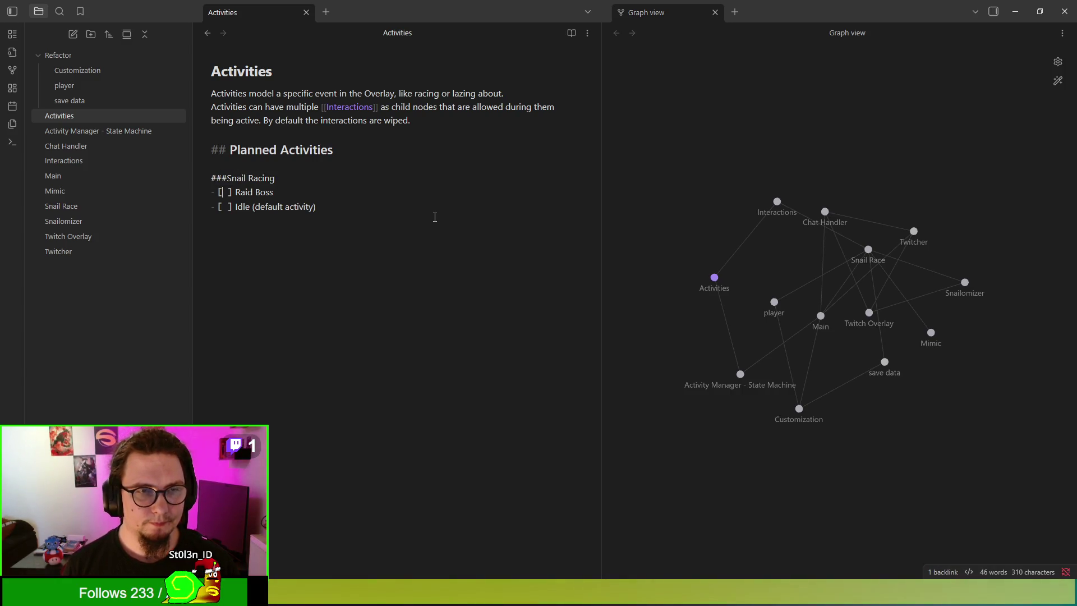
pyautogui.hotkey('shift', 'Right')
pyautogui.hotkey('shift', 'Right')
pyautogui.hotkey('shift', 'Right')
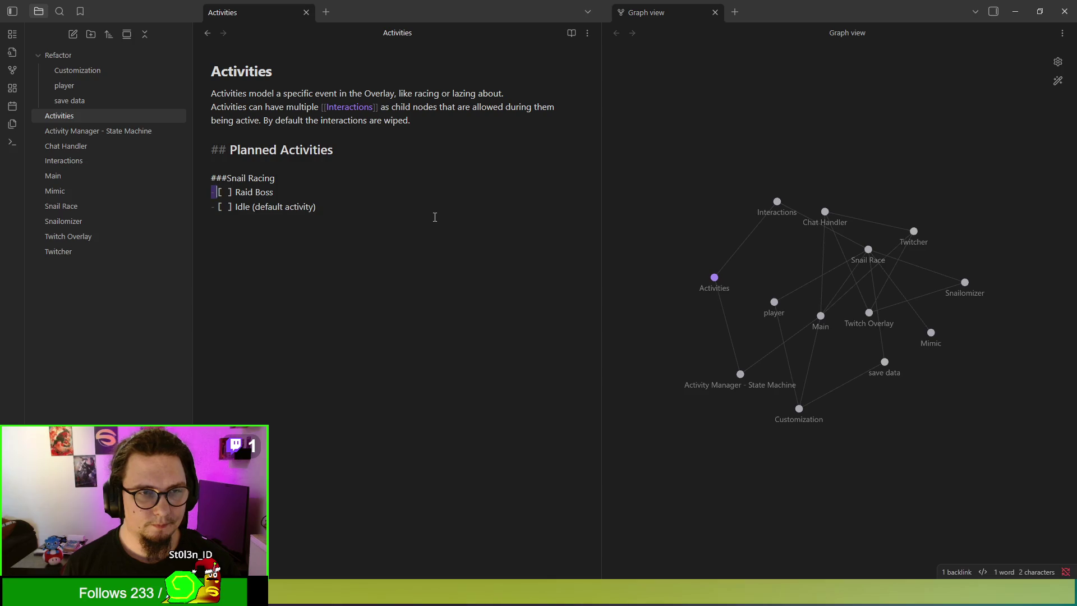
pyautogui.write('###')
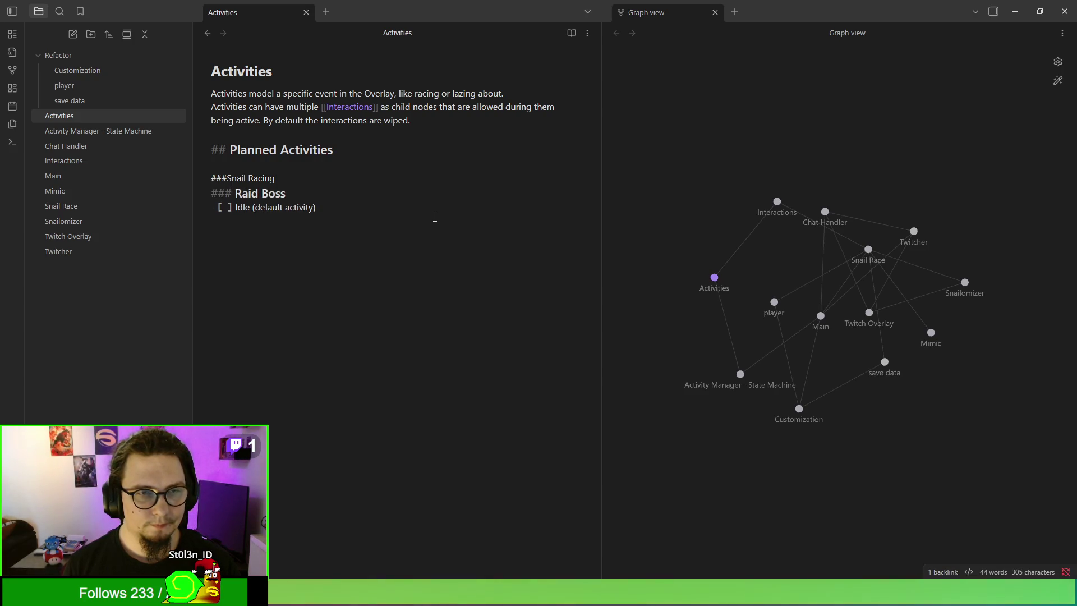
# Step: Make Idle (default activity) a ### subheading and start an intro line under Planned Activities
pyautogui.press('Down')
pyautogui.press('Down')
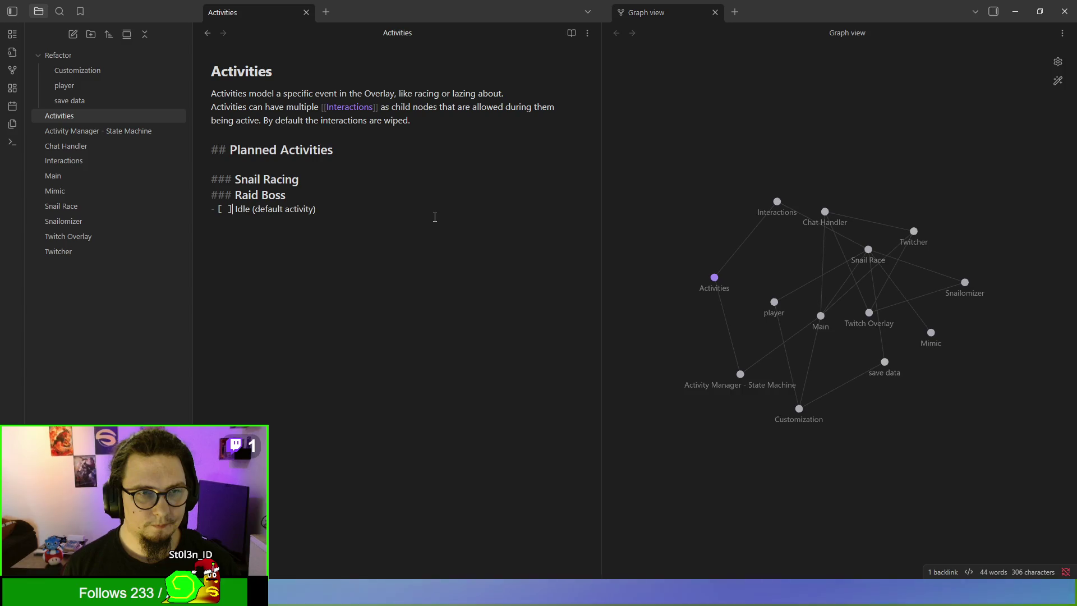
pyautogui.hotkey('shift', 'Home')
pyautogui.write('###')
pyautogui.press('BackSpace')
pyautogui.press('BackSpace')
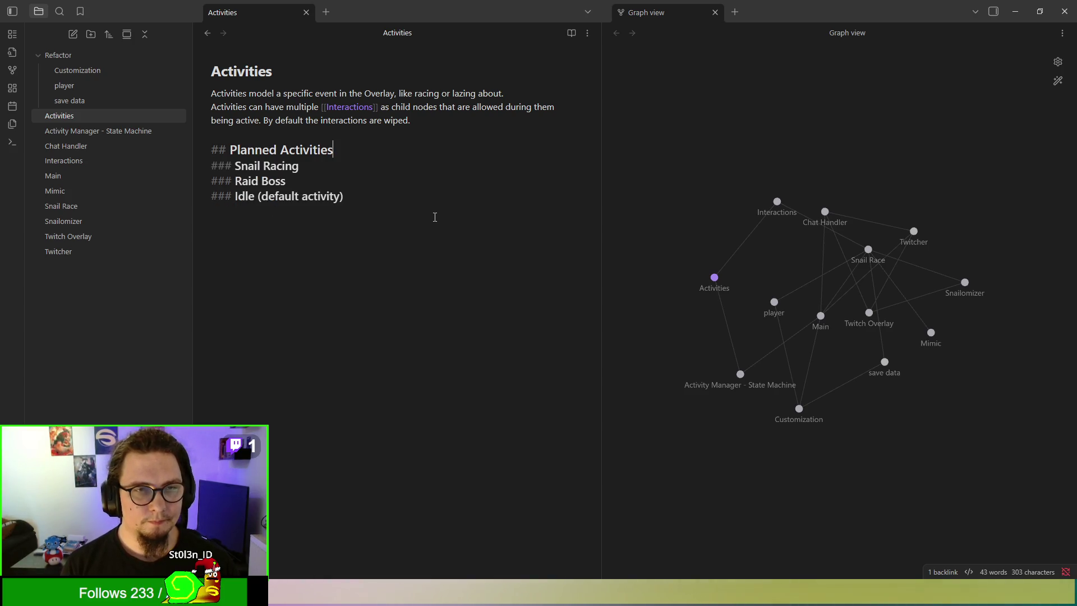
pyautogui.press('Return')
pyautogui.write('A')
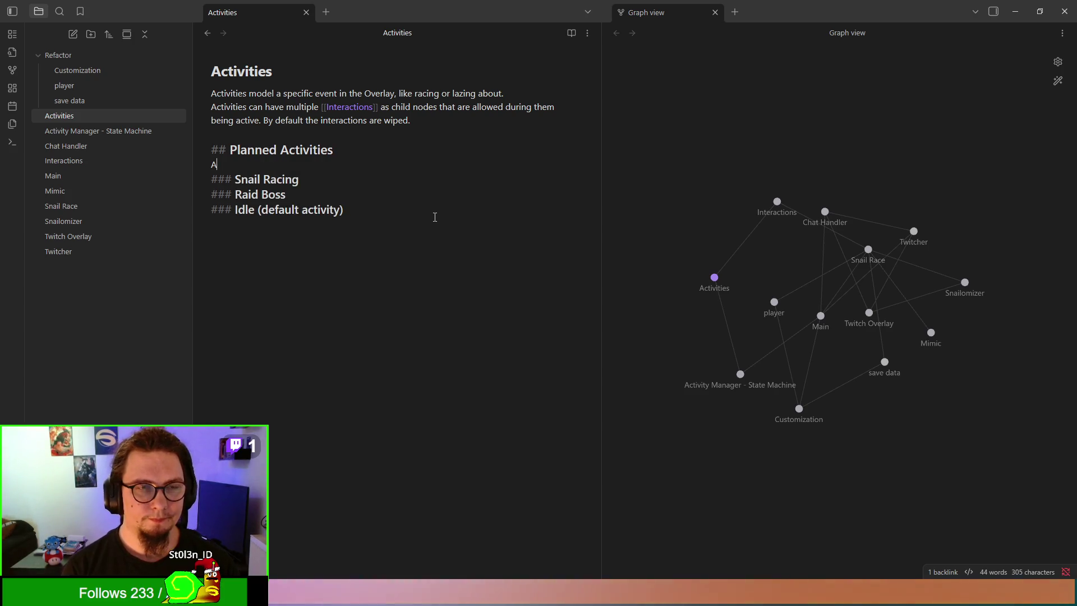
pyautogui.write('ll plaann')
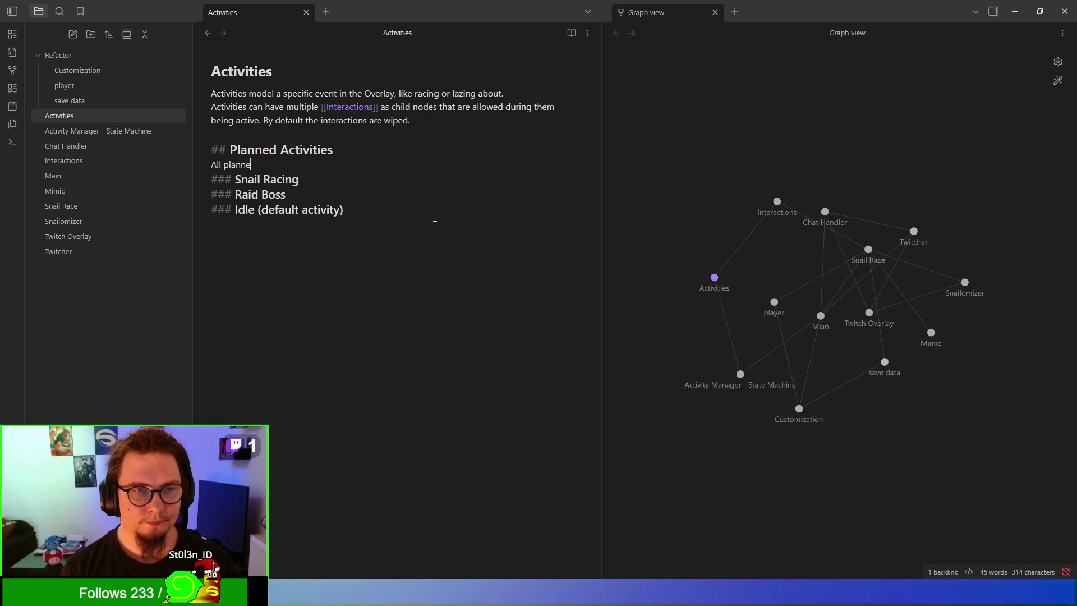
pyautogui.write('e')
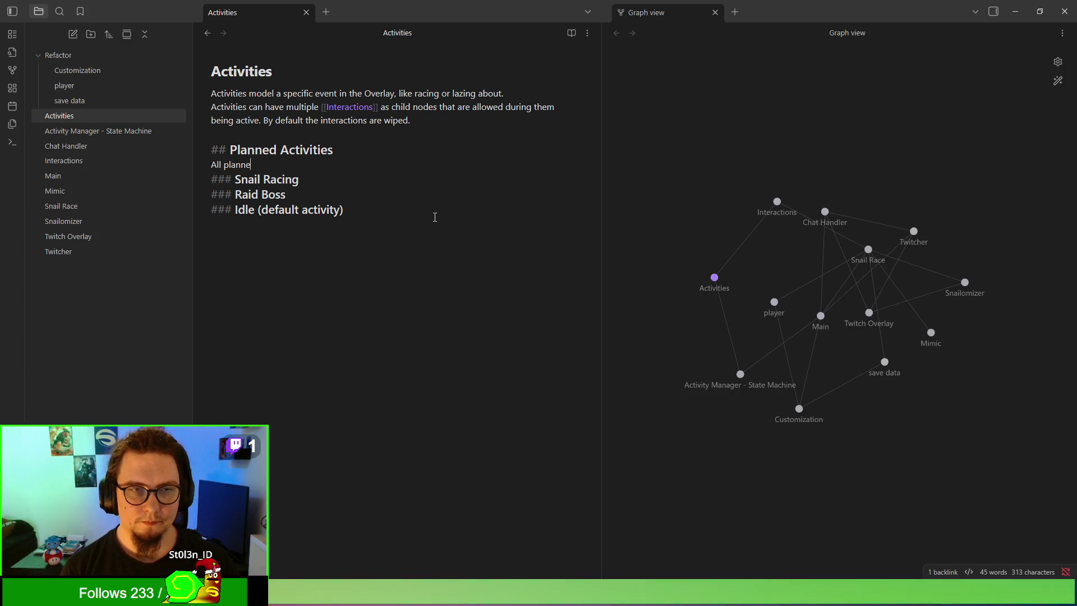
pyautogui.write('d Activties.')
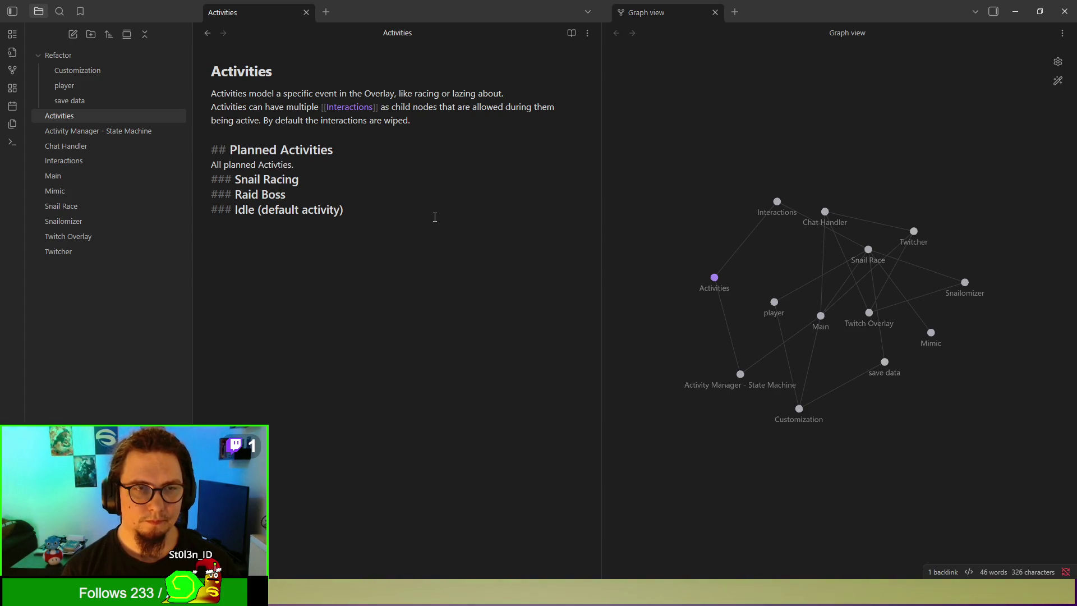
# Step: Describe Snail Racing: 'Race for trophies to unlock customizations.'
pyautogui.press('Return')
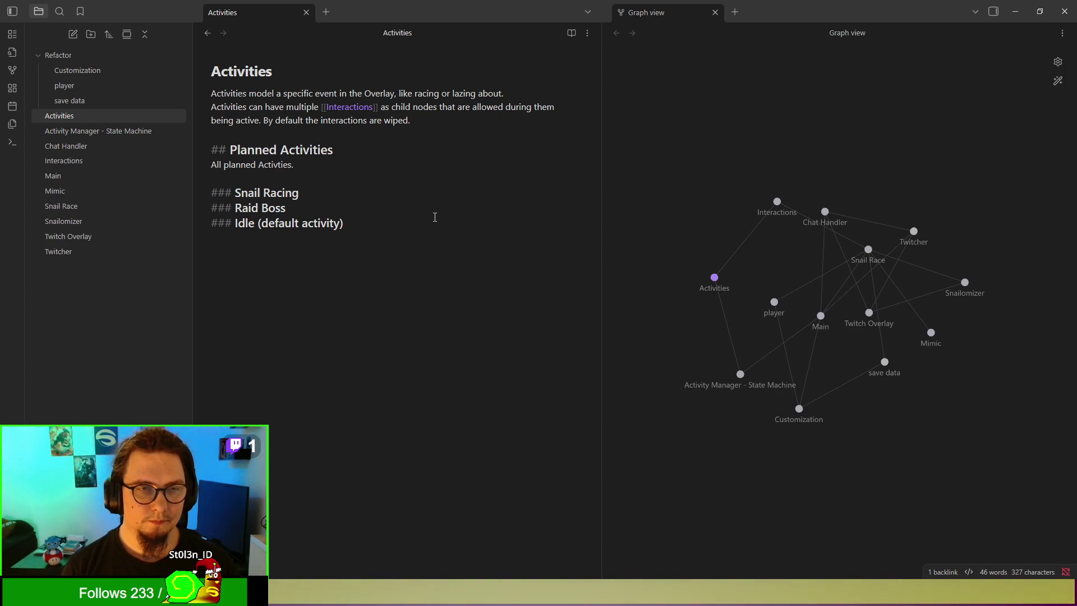
pyautogui.press('Return')
pyautogui.write('Race for torph')
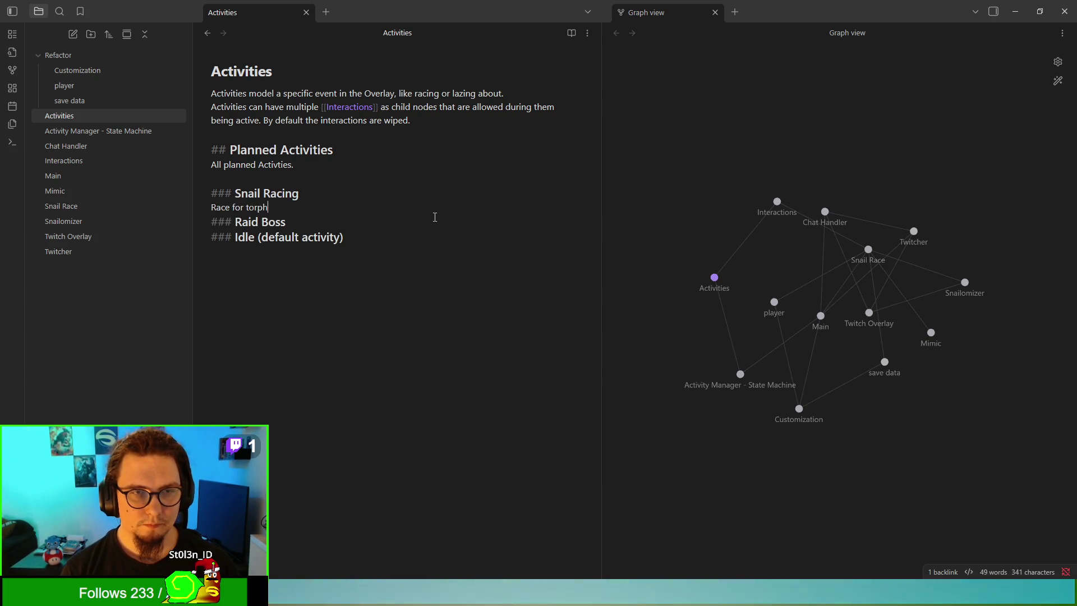
pyautogui.press('BackSpace')
pyautogui.write('rophies to unlock c')
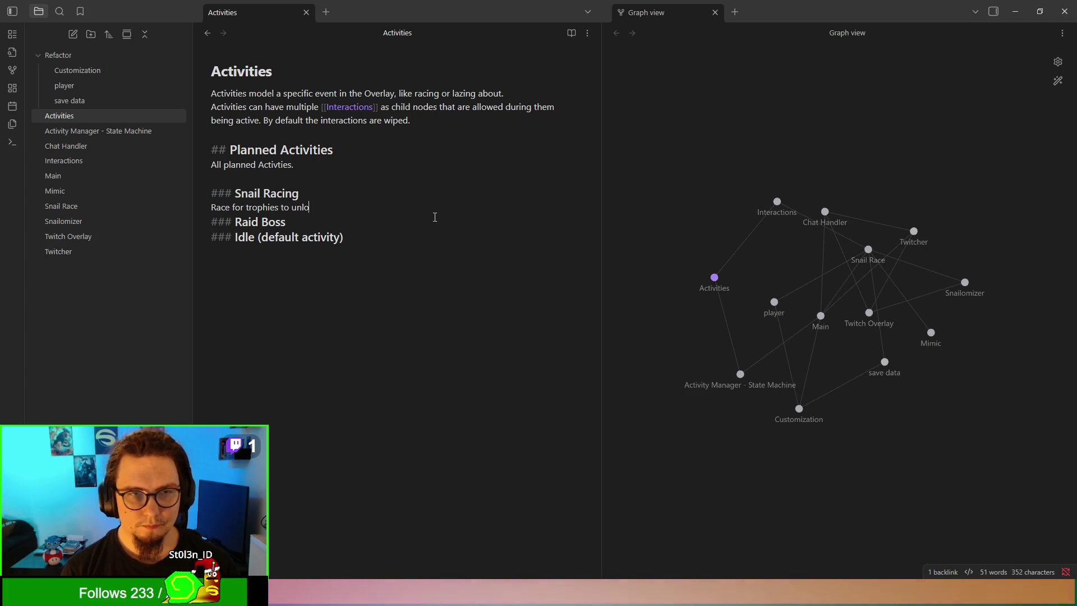
pyautogui.write('usto')
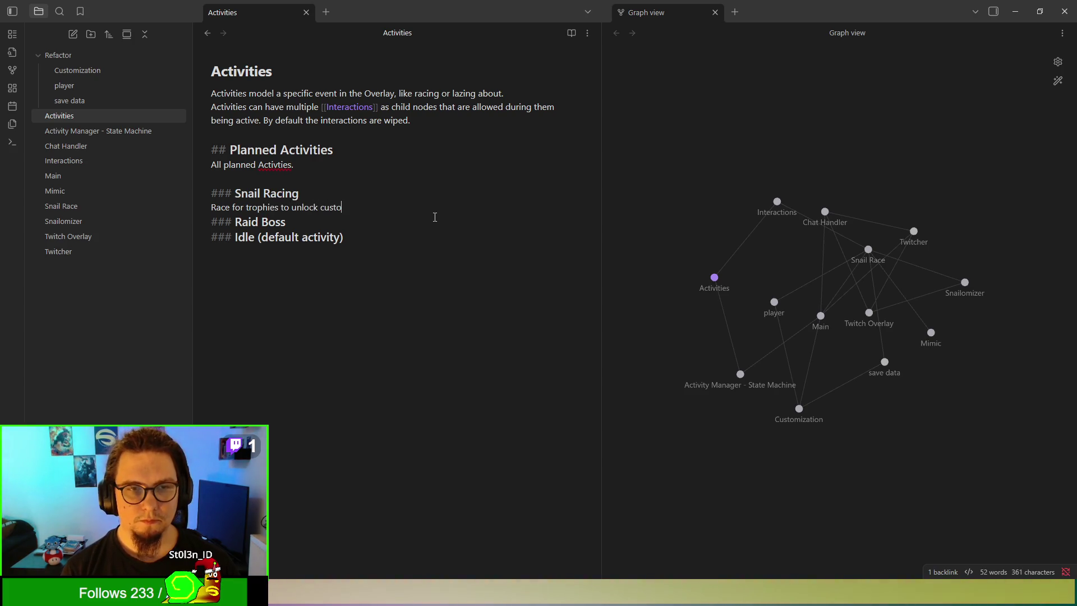
pyautogui.write('mizations.')
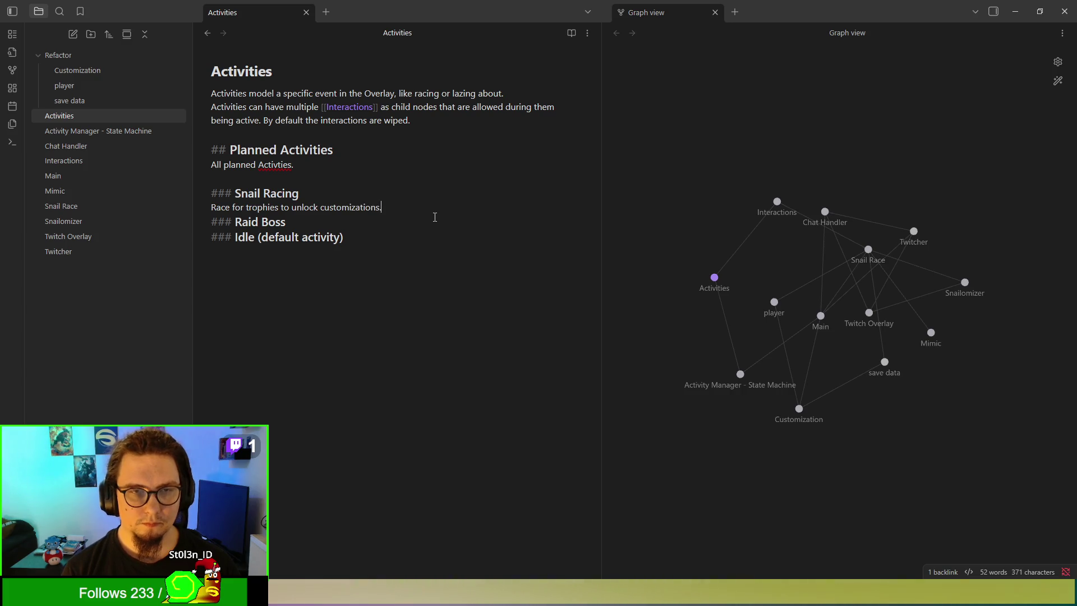
pyautogui.press('Return')
pyautogui.press('BackSpace')
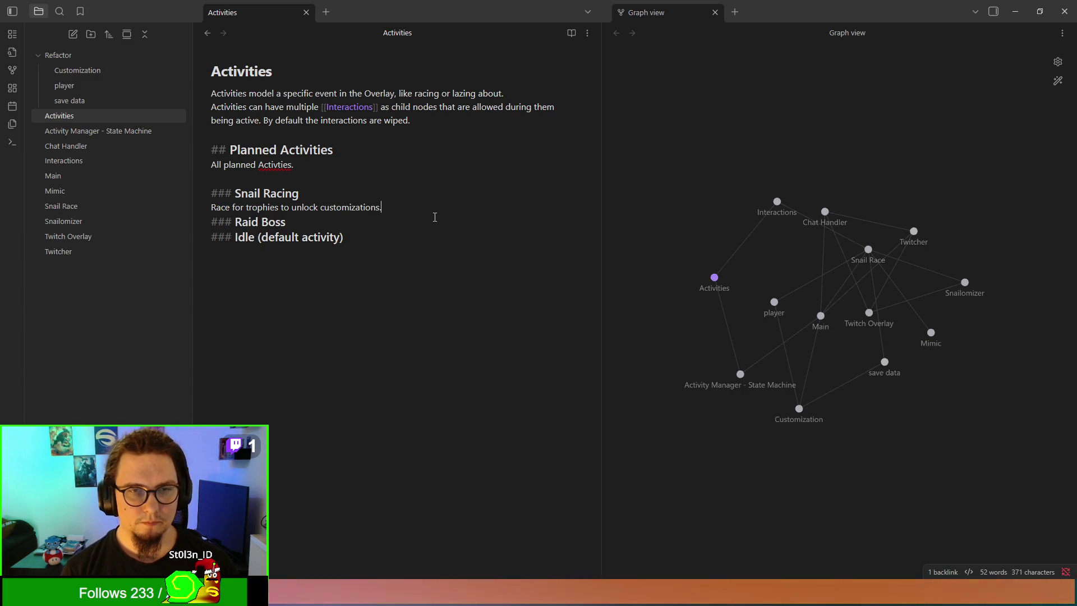
# Step: Add a 'Possible interactions' list under Snail Racing with Mimic as the first item
pyautogui.press('Return')
pyautogui.write('Possible interactions')
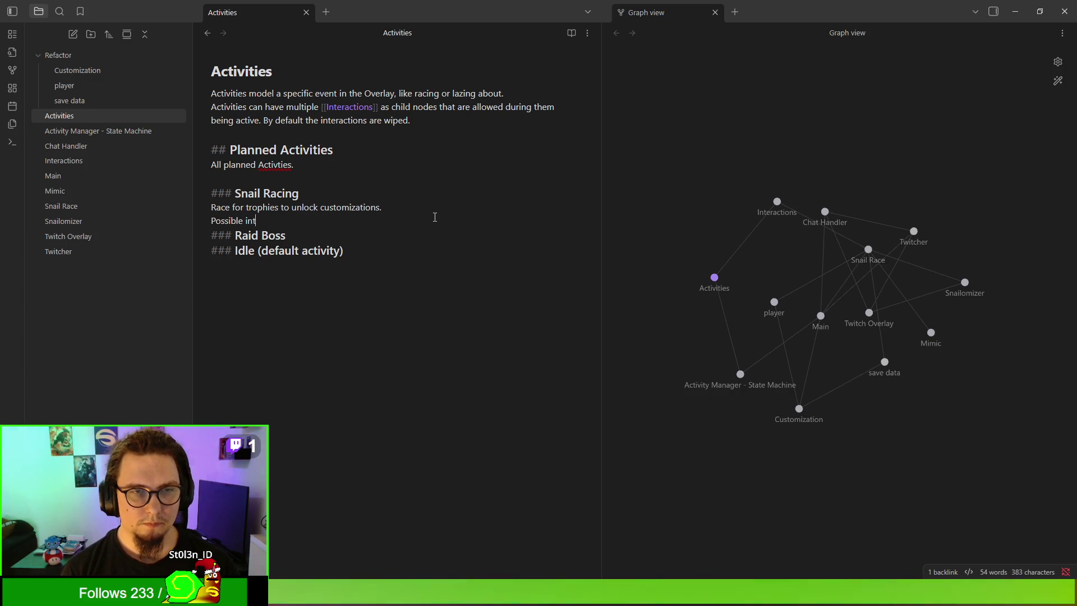
pyautogui.write('Mimic')
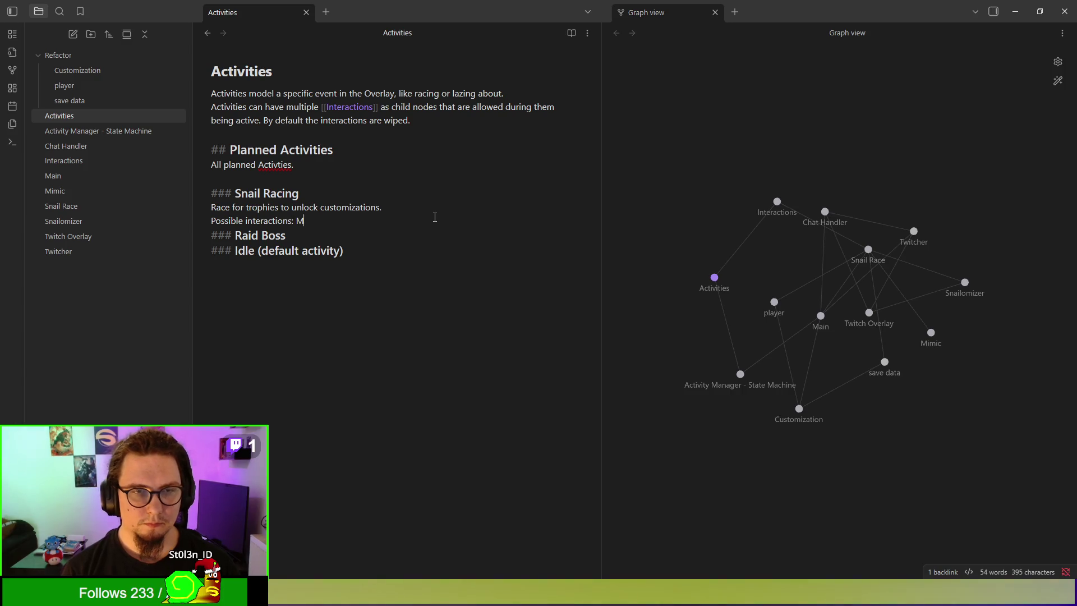
pyautogui.press('BackSpace')
pyautogui.press('BackSpace')
pyautogui.press('BackSpace')
pyautogui.press('BackSpace')
pyautogui.press('BackSpace')
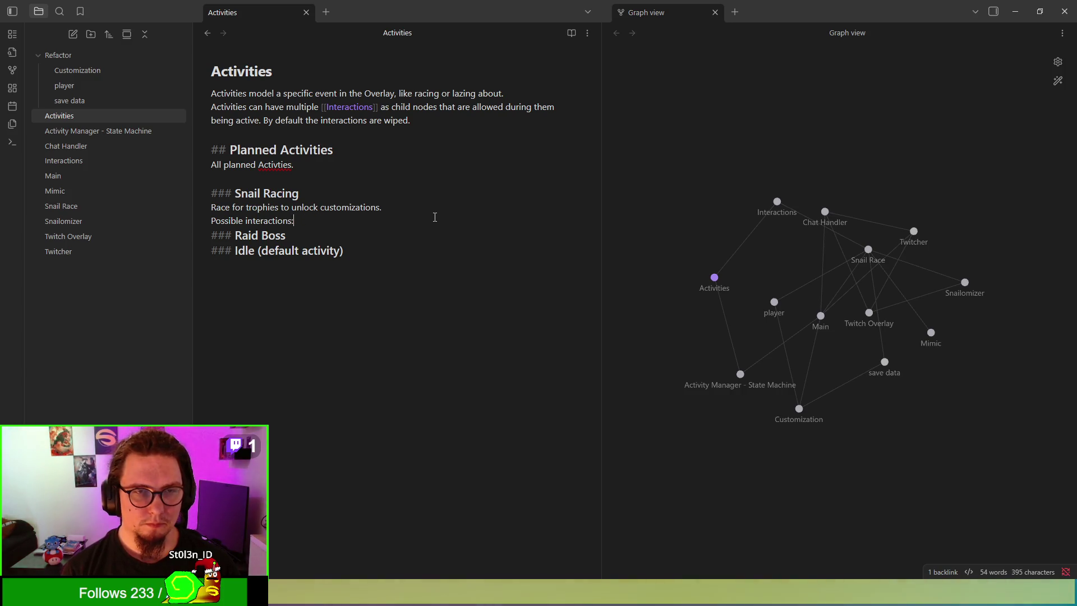
pyautogui.press('Return')
pyautogui.write('-- ')
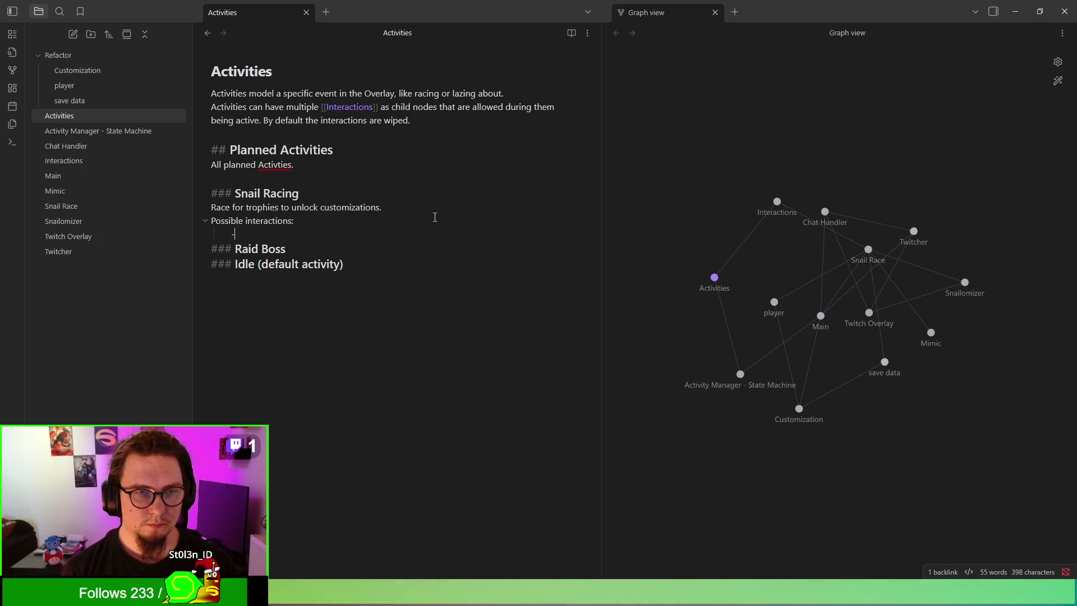
pyautogui.write('Mimic')
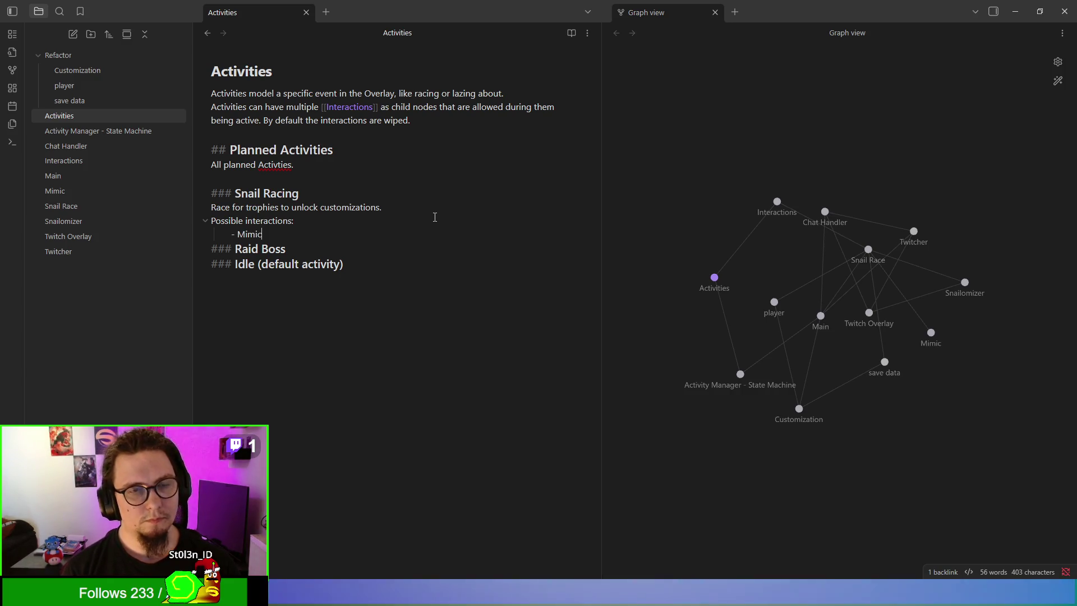
# Step: Add 'Sabotage' and 'Rigging the race' items below Mimic
pyautogui.press('Return')
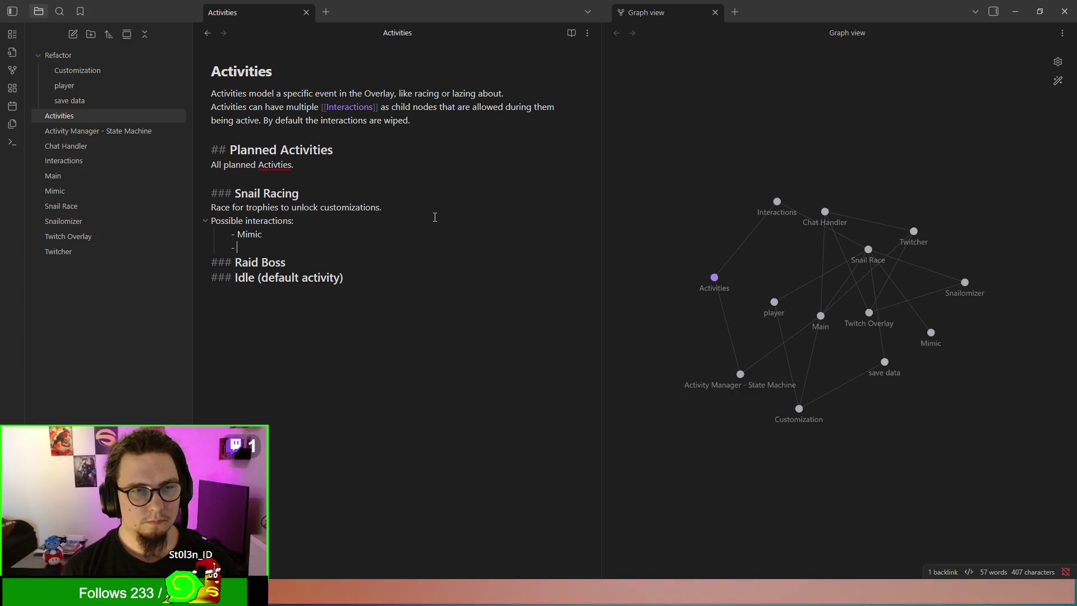
pyautogui.write('Sa')
pyautogui.press('BackSpace')
pyautogui.press('BackSpace')
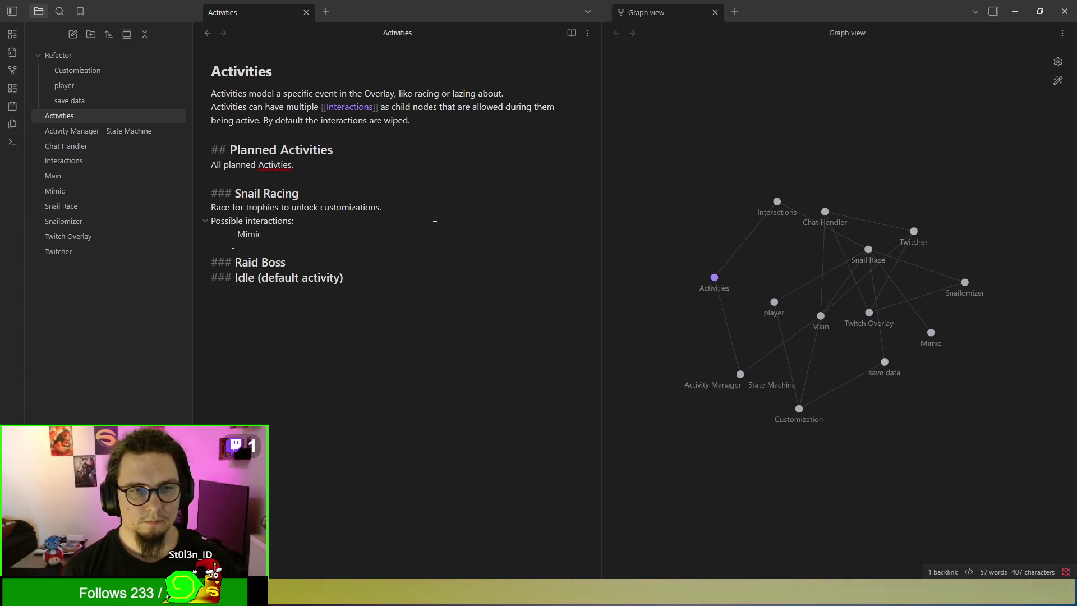
pyautogui.press('BackSpace')
pyautogui.press('Return')
pyautogui.write('Sabotage')
pyautogui.press('Return')
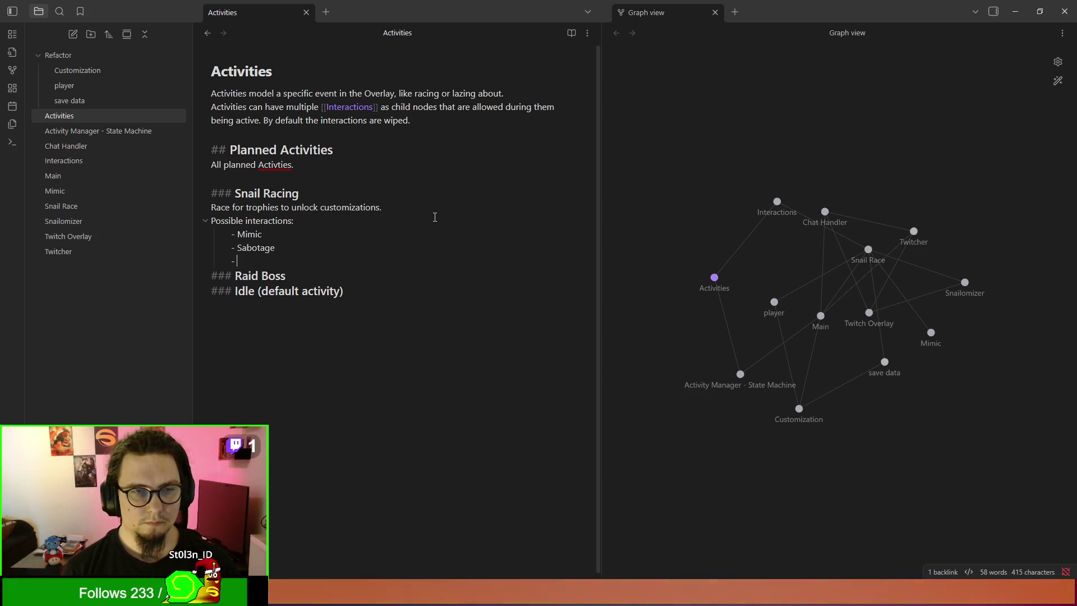
pyautogui.write('Rigging t')
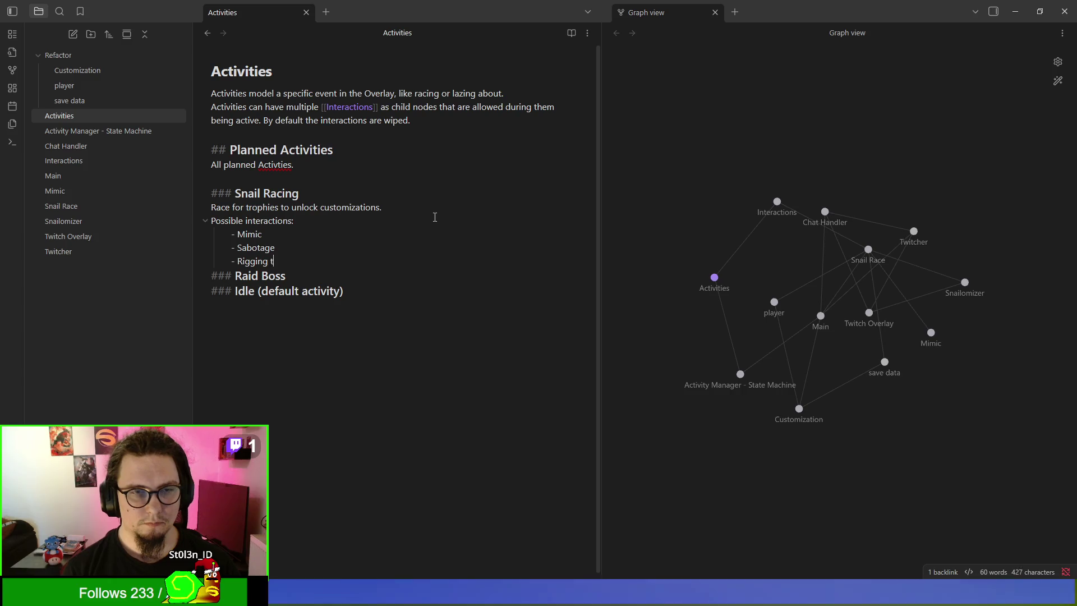
pyautogui.write('he race')
pyautogui.press('Return')
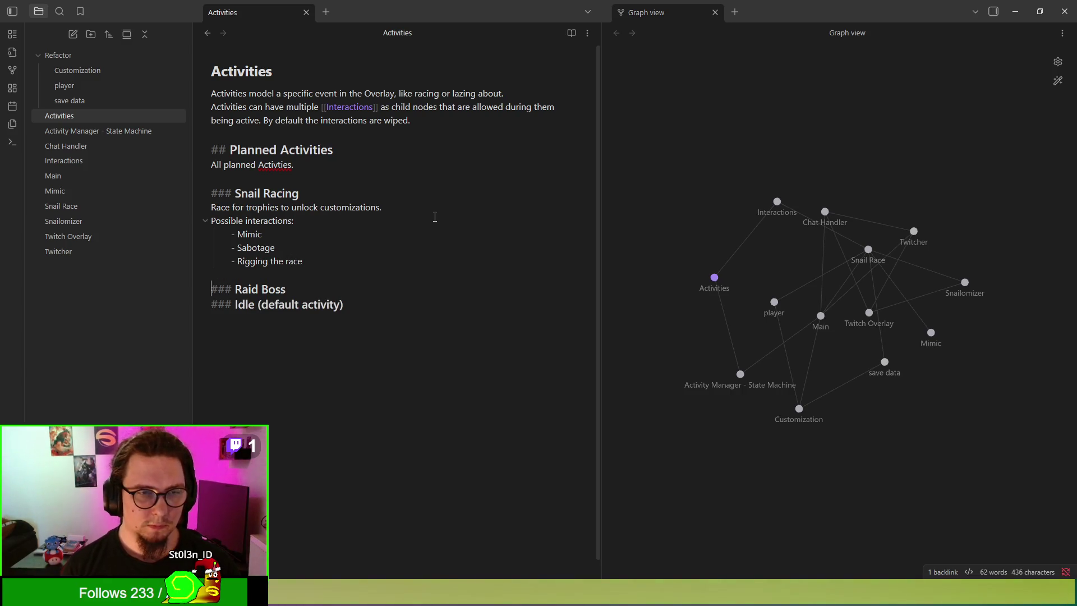
# Step: Under Raid Boss, write 'If the stream gets raided, have a "battle" or display raiding streamer + viewers as snails.'
pyautogui.press('Return')
pyautogui.press('Return')
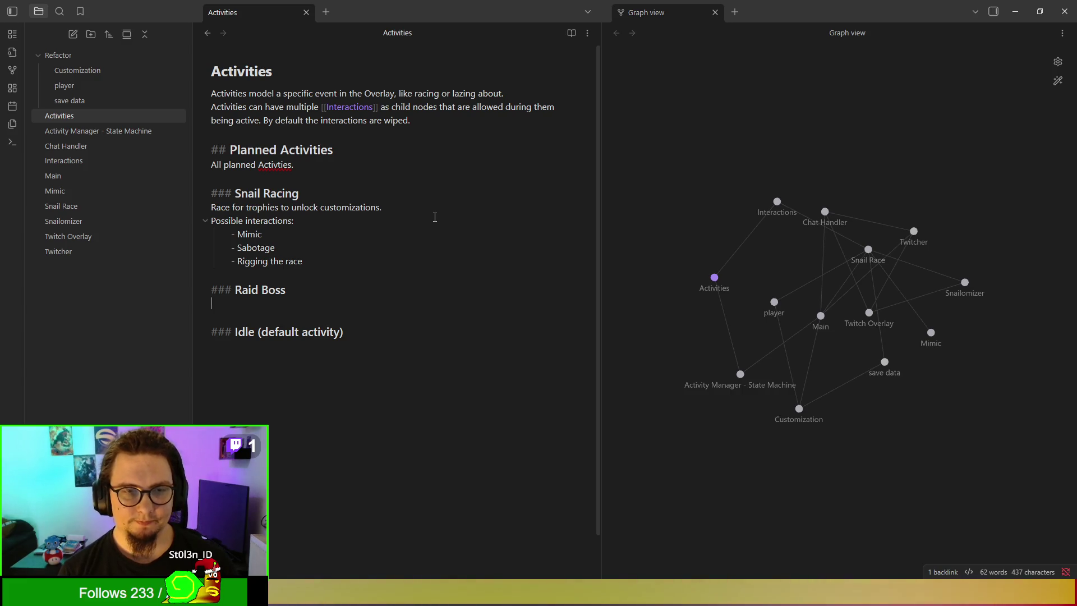
pyautogui.write('If ')
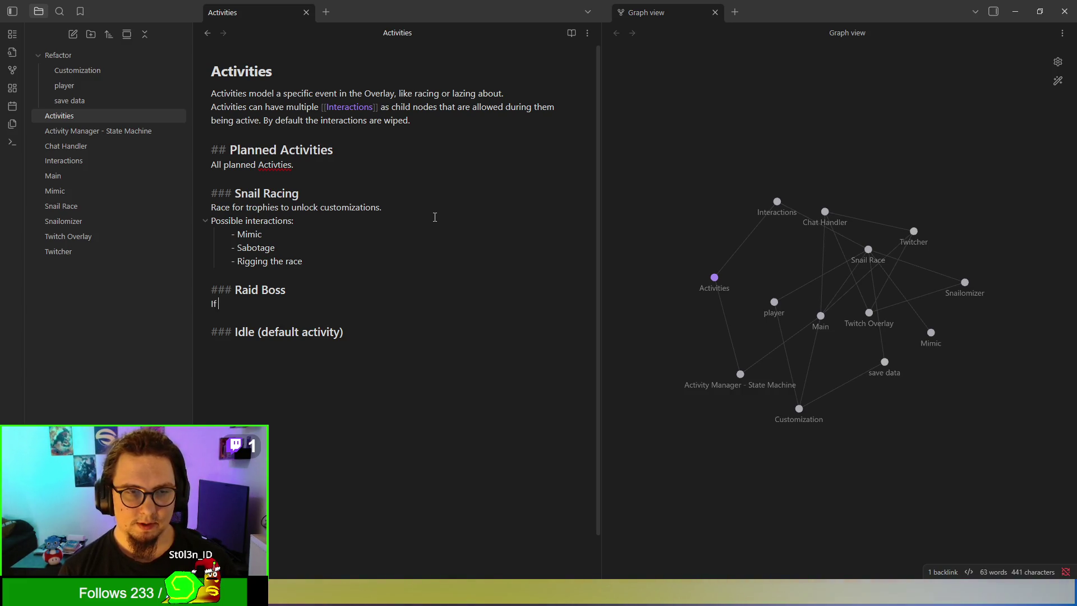
pyautogui.write('the stream gets raid')
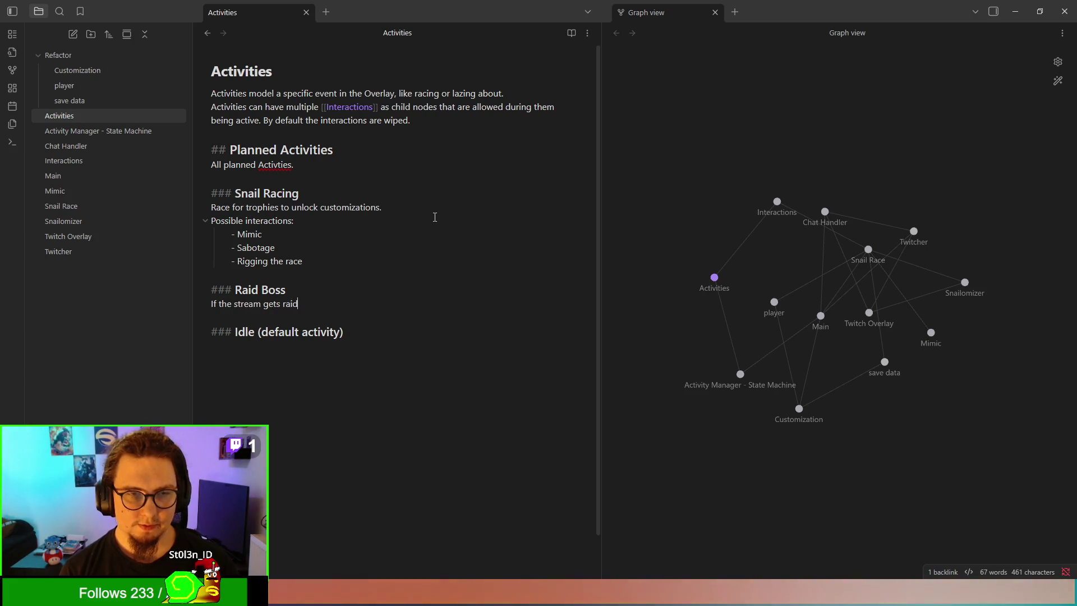
pyautogui.write('ed, have a ')
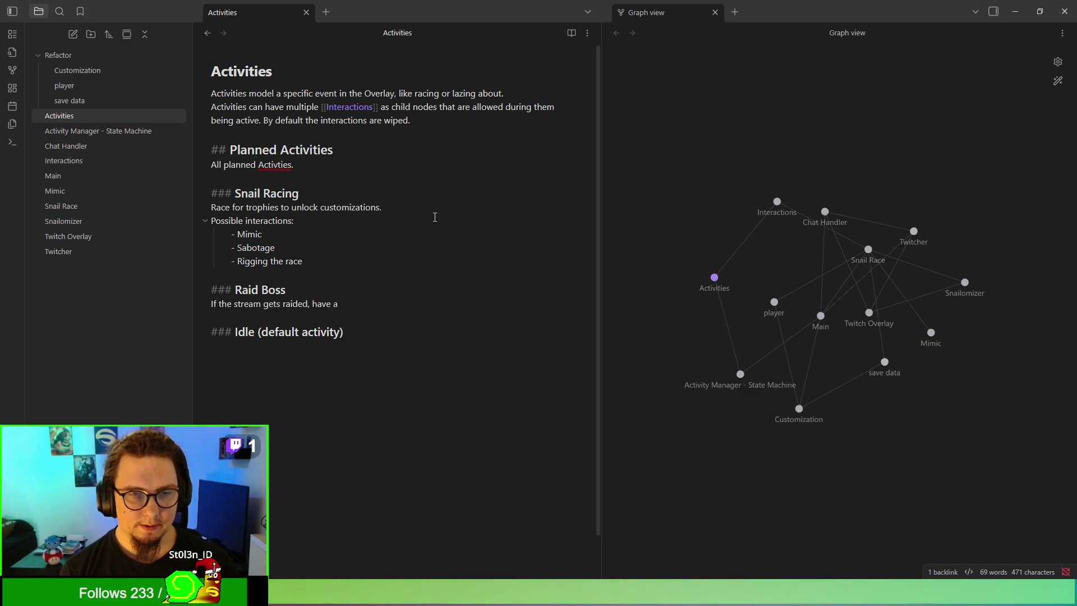
pyautogui.write('"battle" or')
pyautogui.press('BackSpace')
pyautogui.write('or ')
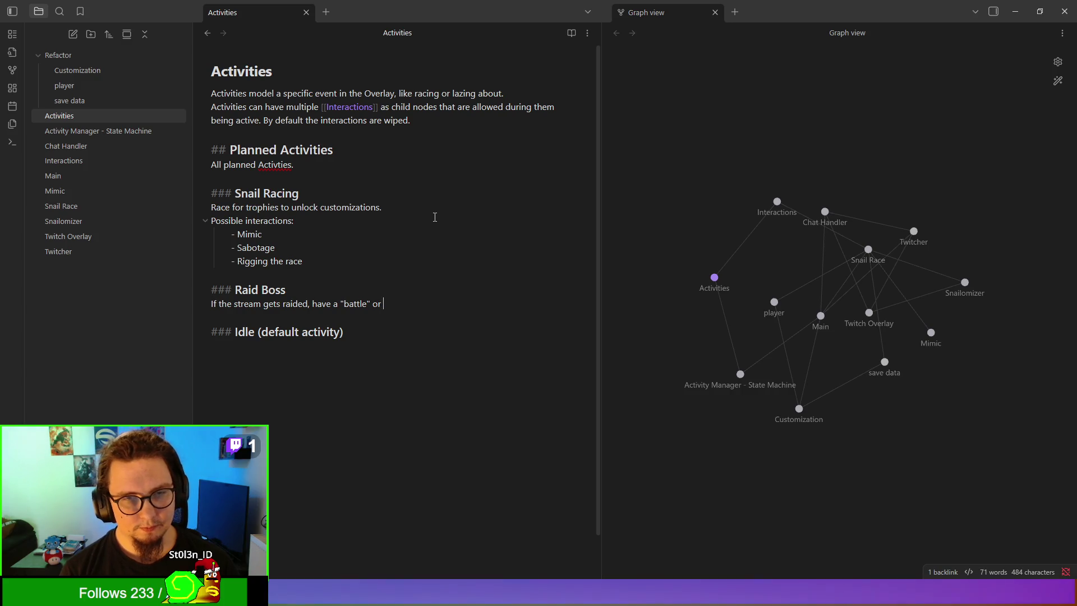
pyautogui.write('displaay ')
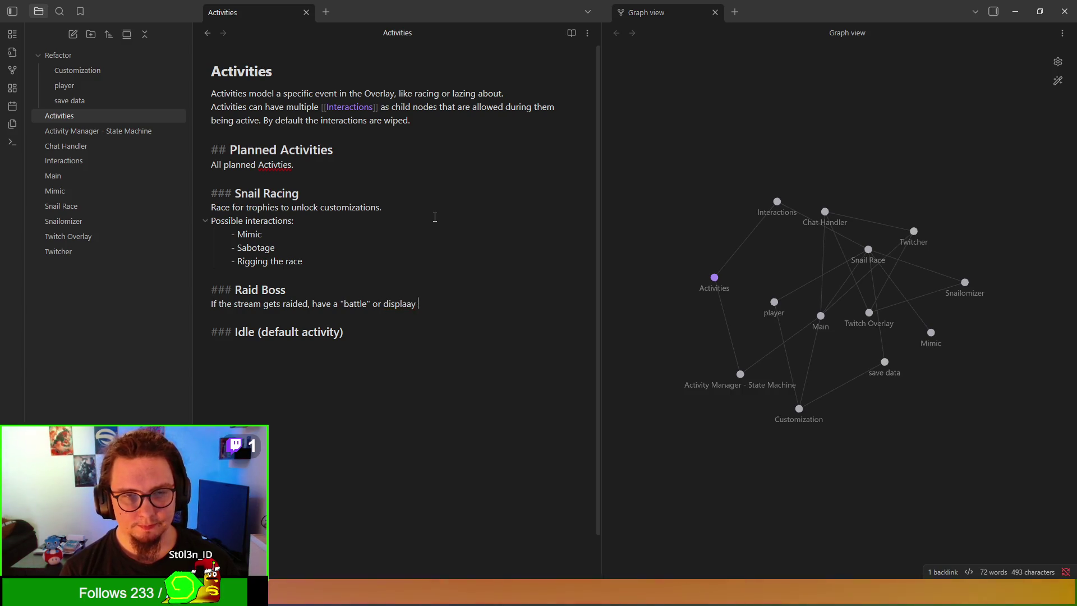
pyautogui.press('BackSpace')
pyautogui.press('BackSpace')
pyautogui.press('BackSpace')
pyautogui.write('y raiding streamer + viewers as snails.')
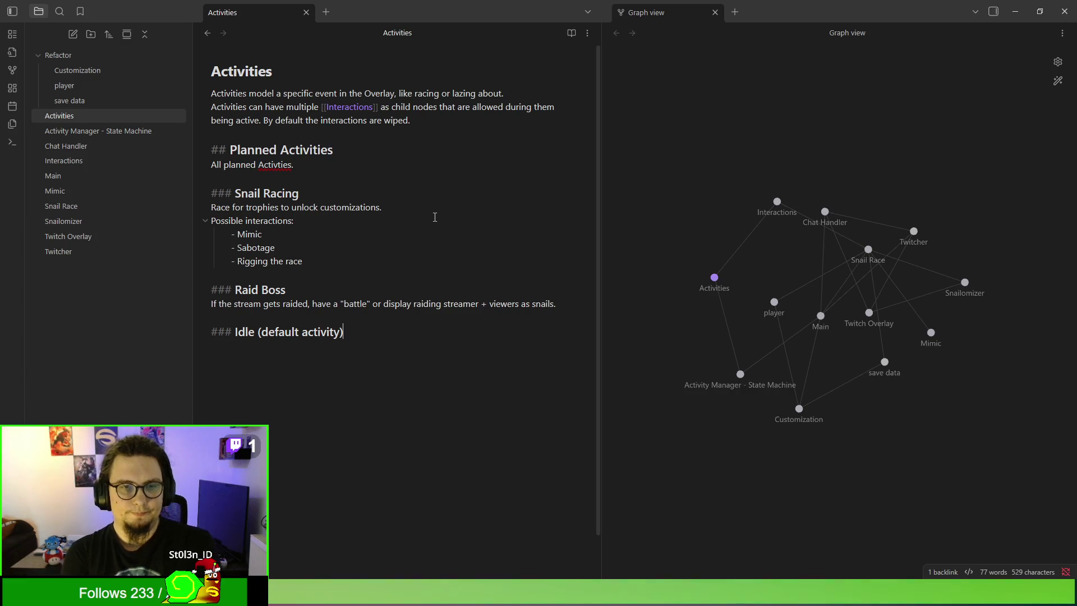
pyautogui.press('Return')
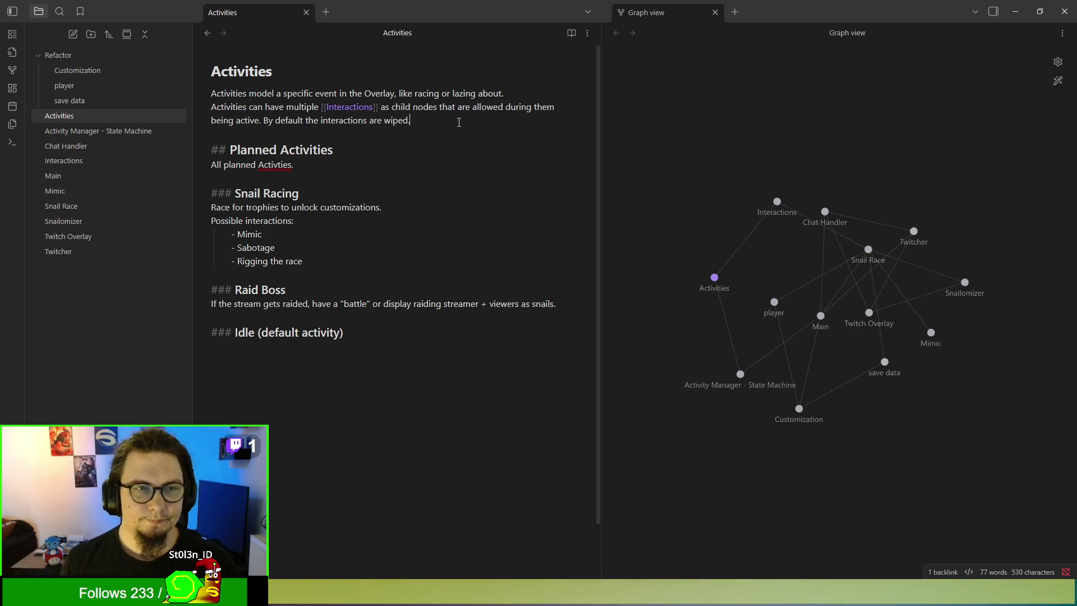
pyautogui.press('Return')
pyautogui.press('Return')
# Step: Add a '## Todo:' heading with items 'Howto chat command that reflects possible Interactions' and 'Do those pesky remaining activities'
pyautogui.write('!')
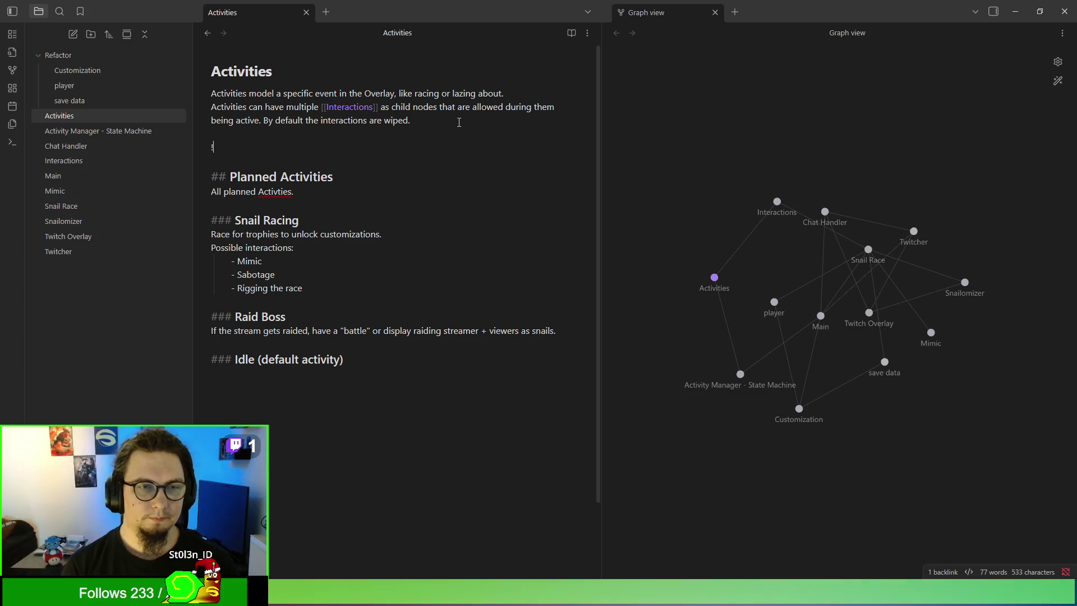
pyautogui.press('BackSpace')
pyautogui.write('## Todo')
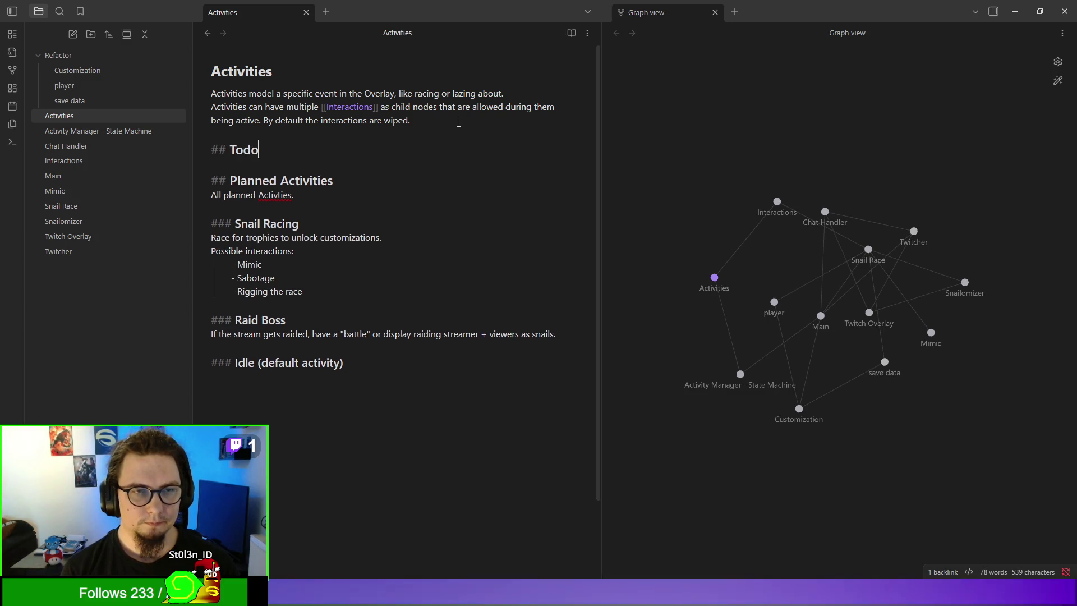
pyautogui.write(':')
pyautogui.press('Return')
pyautogui.write('- ')
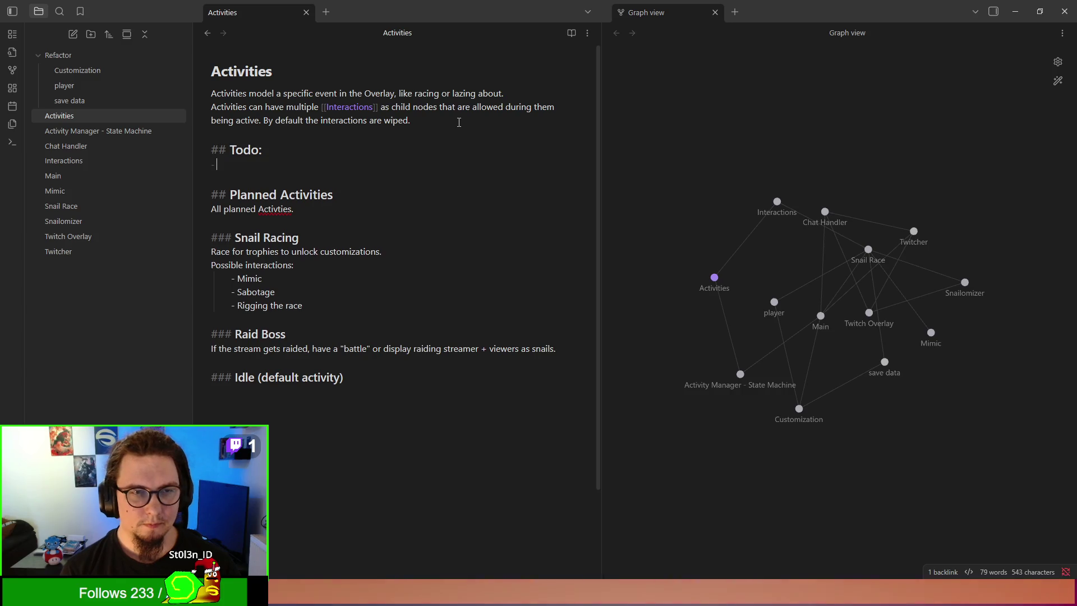
pyautogui.write('A')
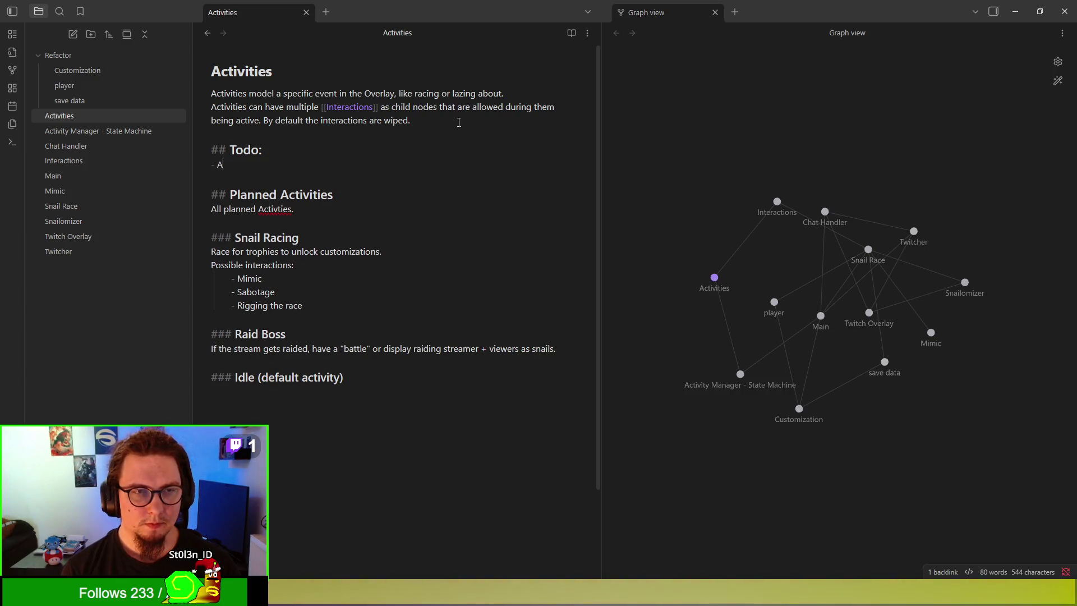
pyautogui.press('BackSpace')
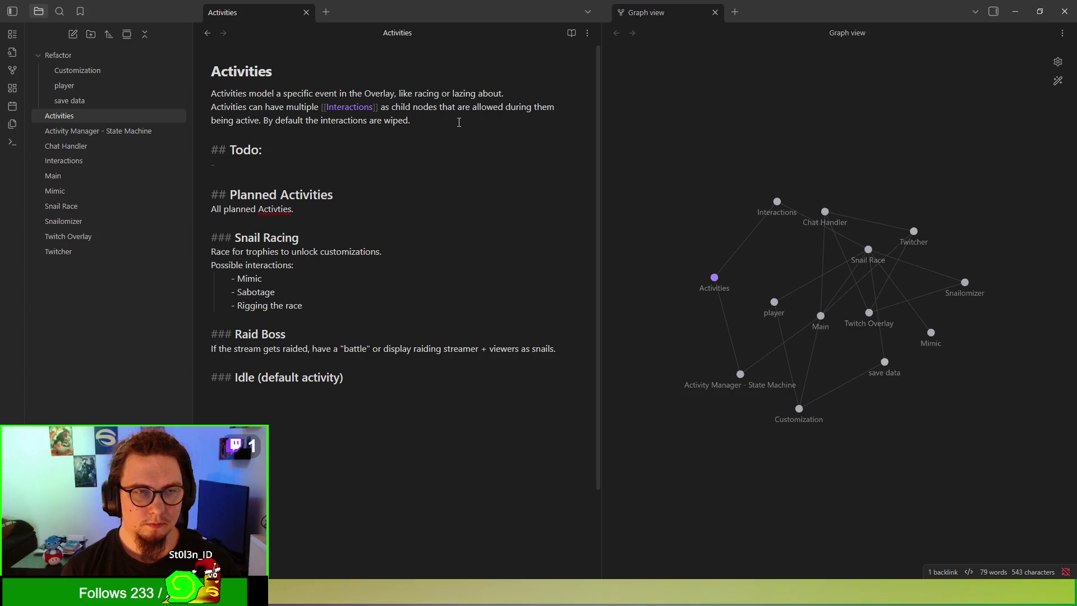
pyautogui.write('Ho')
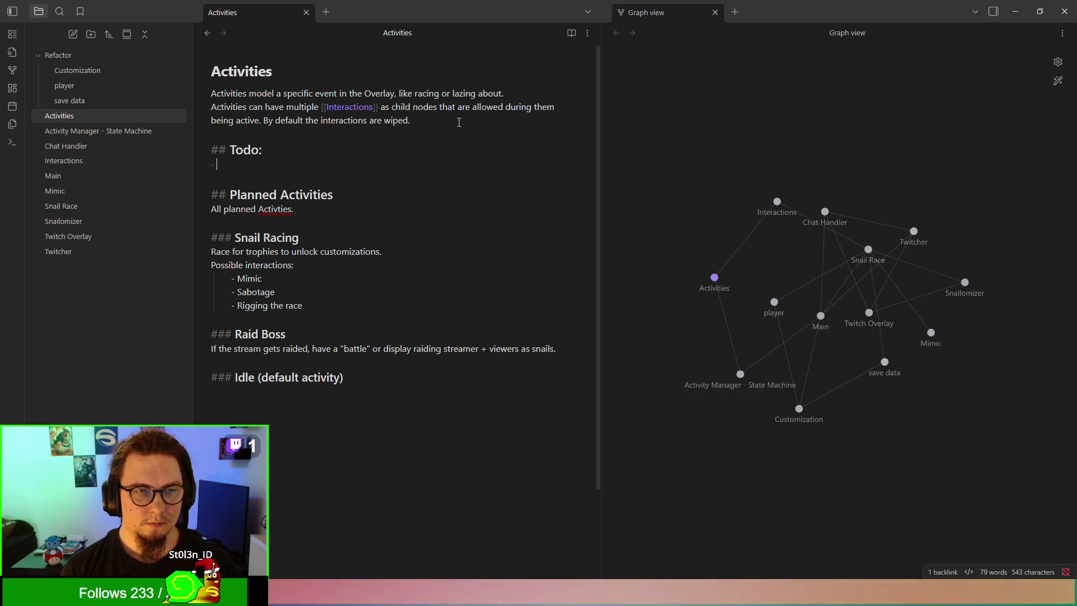
pyautogui.write('wt')
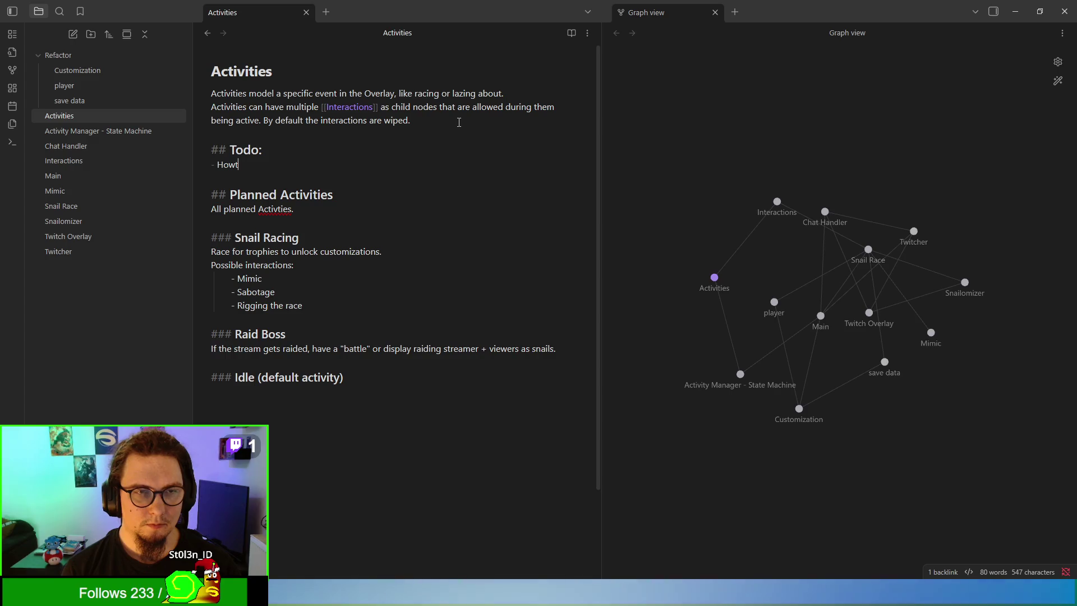
pyautogui.write('o chat command t')
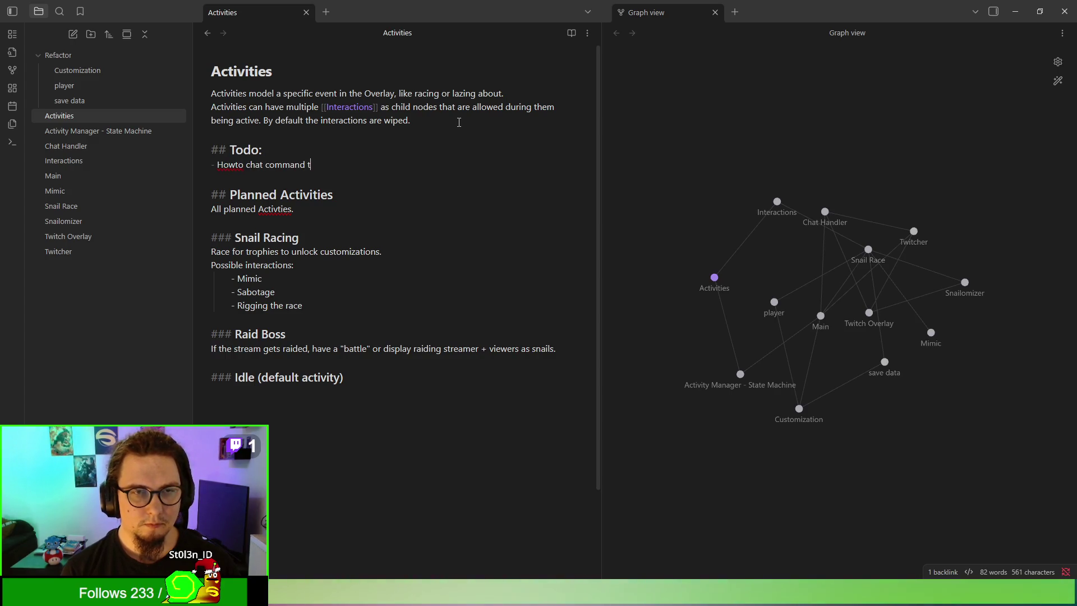
pyautogui.write('hat reflects ')
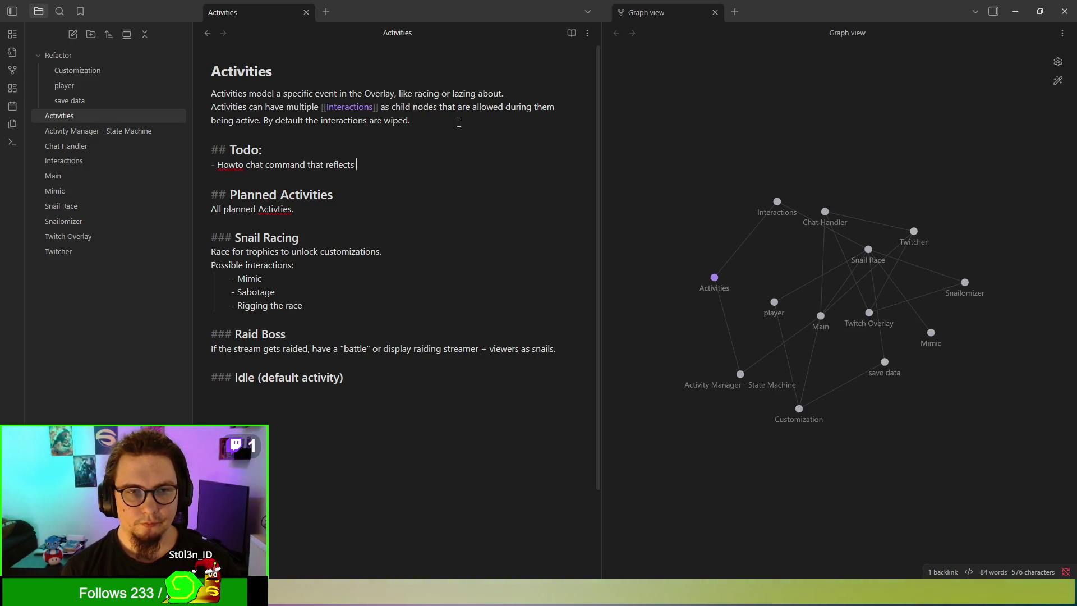
pyautogui.write('possible interaa')
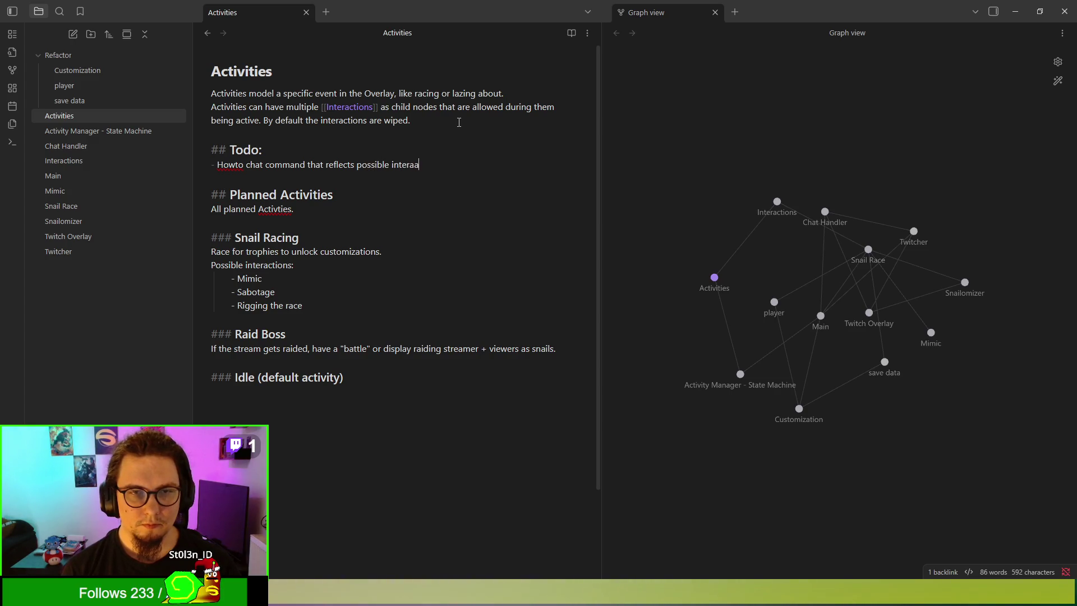
pyautogui.press('BackSpace')
pyautogui.press('BackSpace')
pyautogui.press('BackSpace')
pyautogui.write('I')
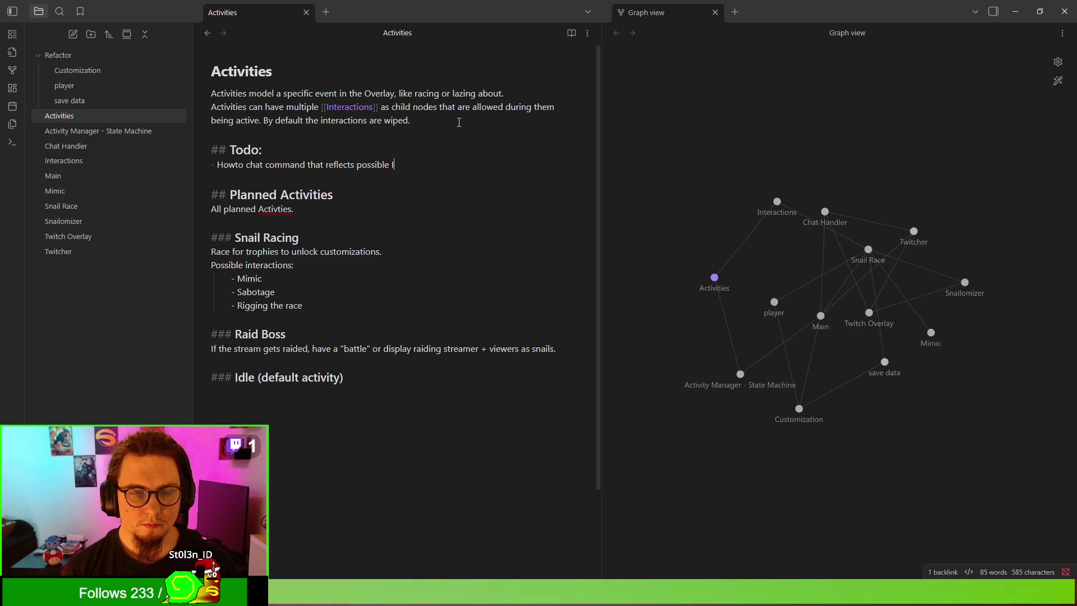
pyautogui.write('nteractions')
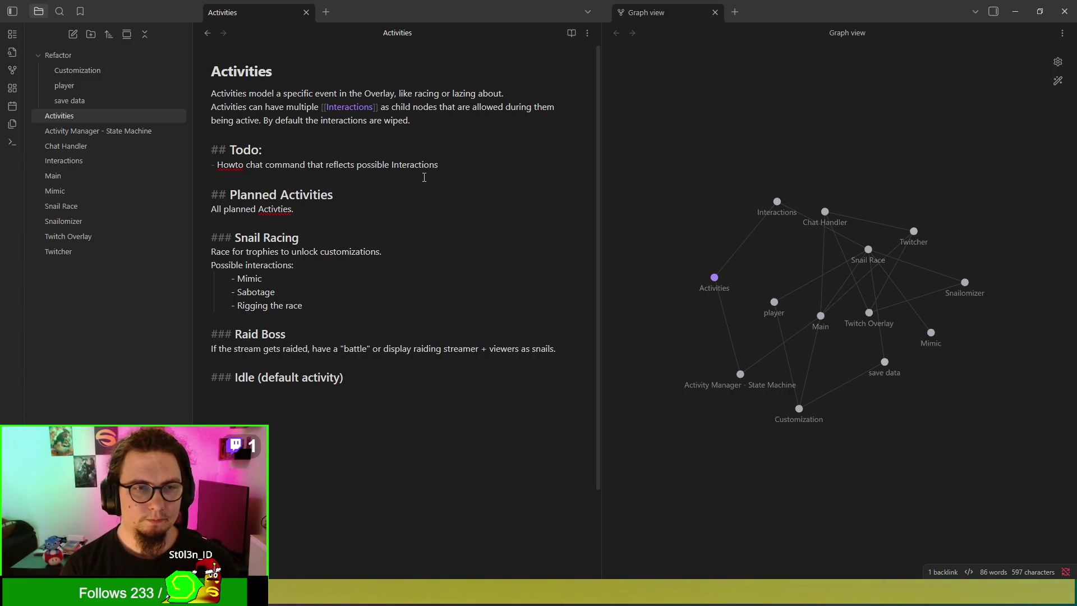
pyautogui.press('Return')
pyautogui.write('Do those p')
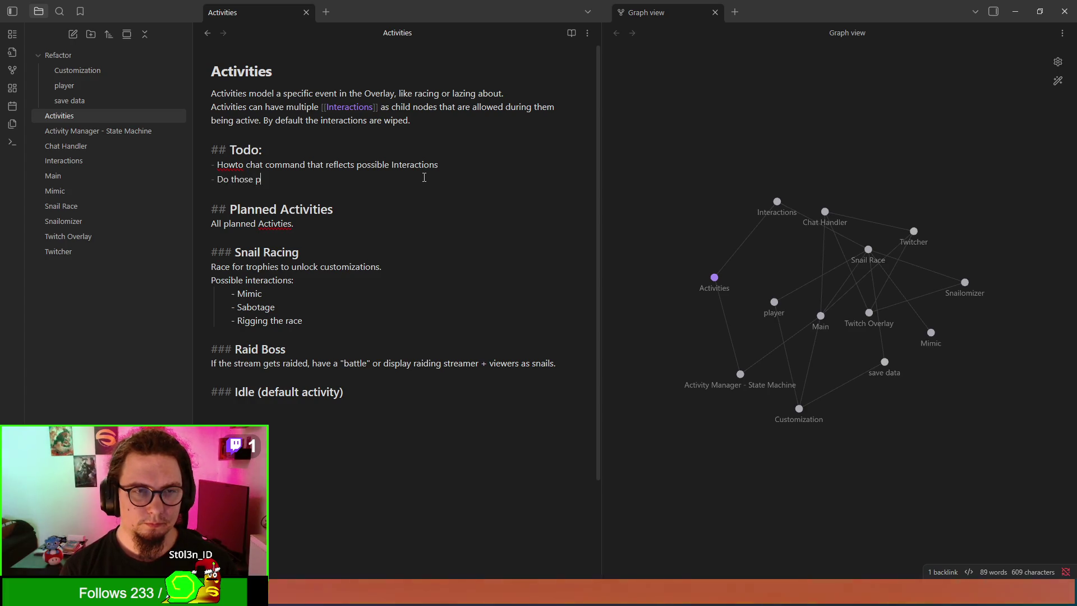
pyautogui.write('esky remaining aa')
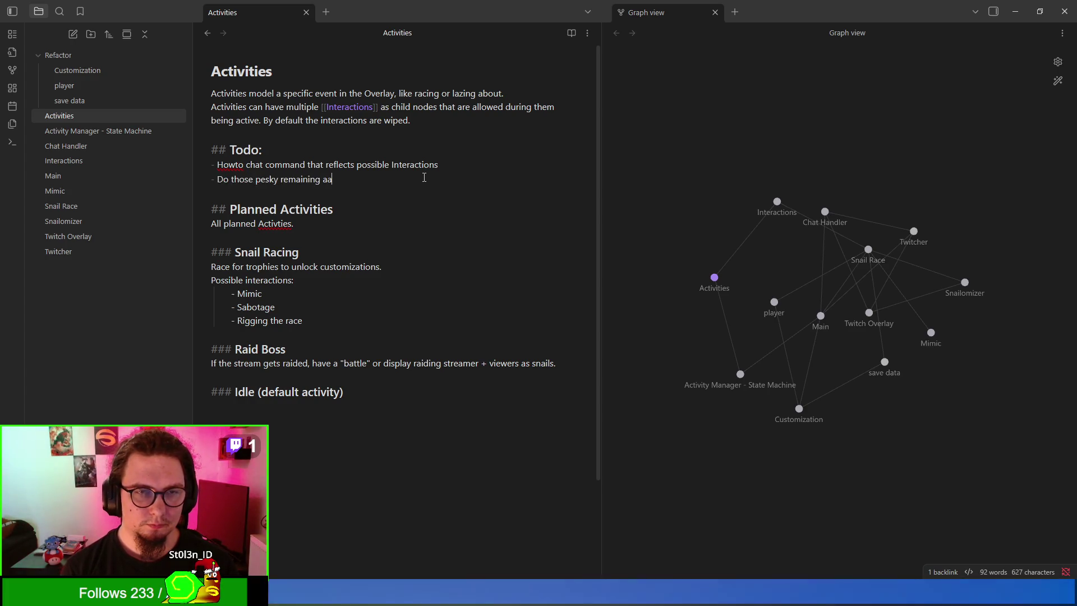
pyautogui.press('BackSpace')
pyautogui.write('ctivities')
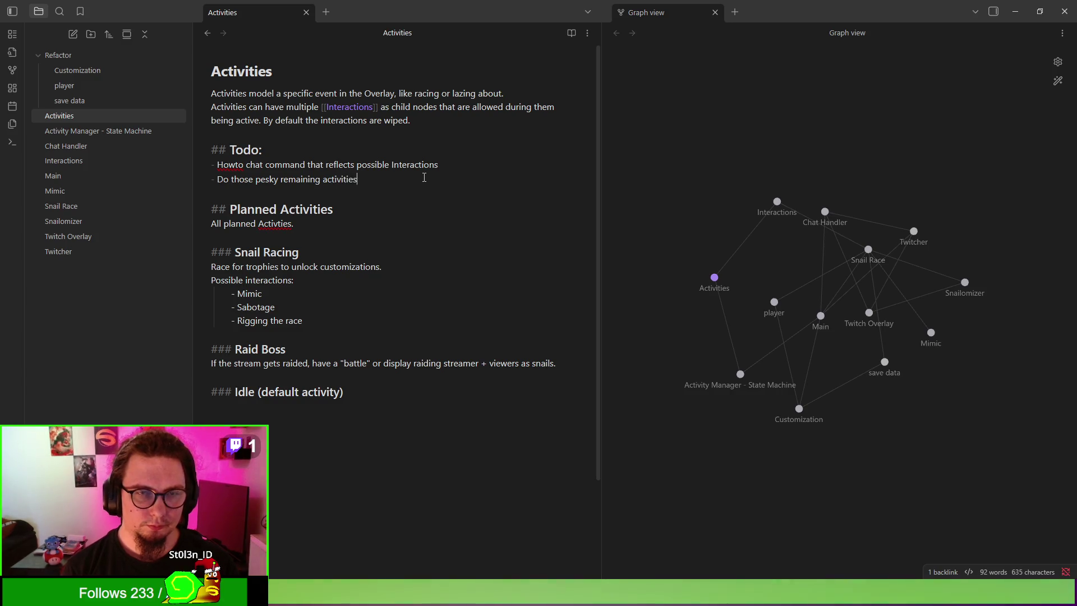
# Step: Describe Idle as 'Snails just waiting and doing nothing.' and add a Possible Interactions label
pyautogui.click(409, 417)
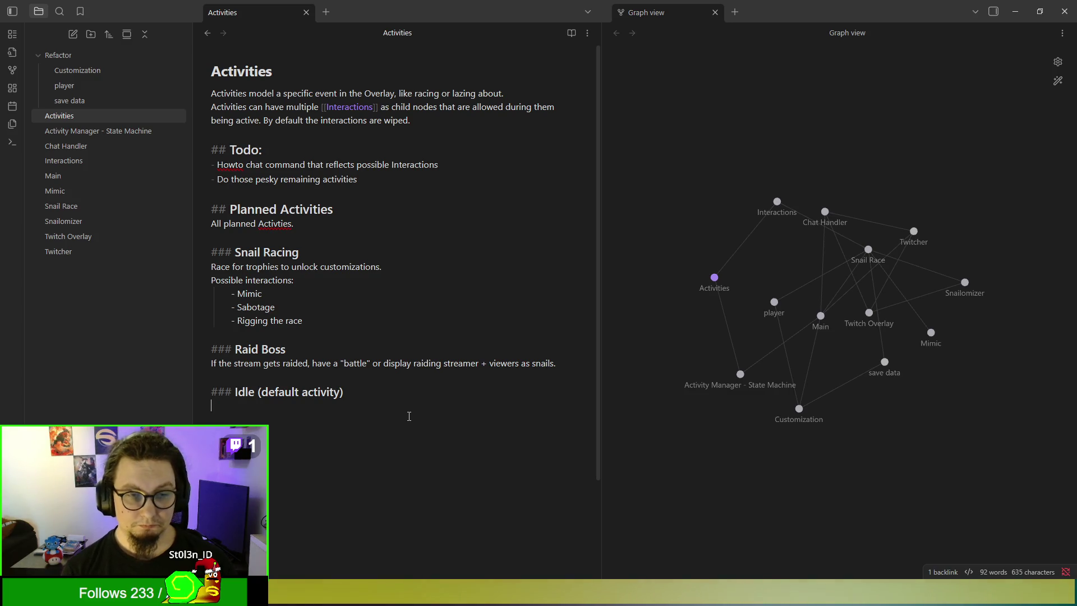
pyautogui.write('Snails j')
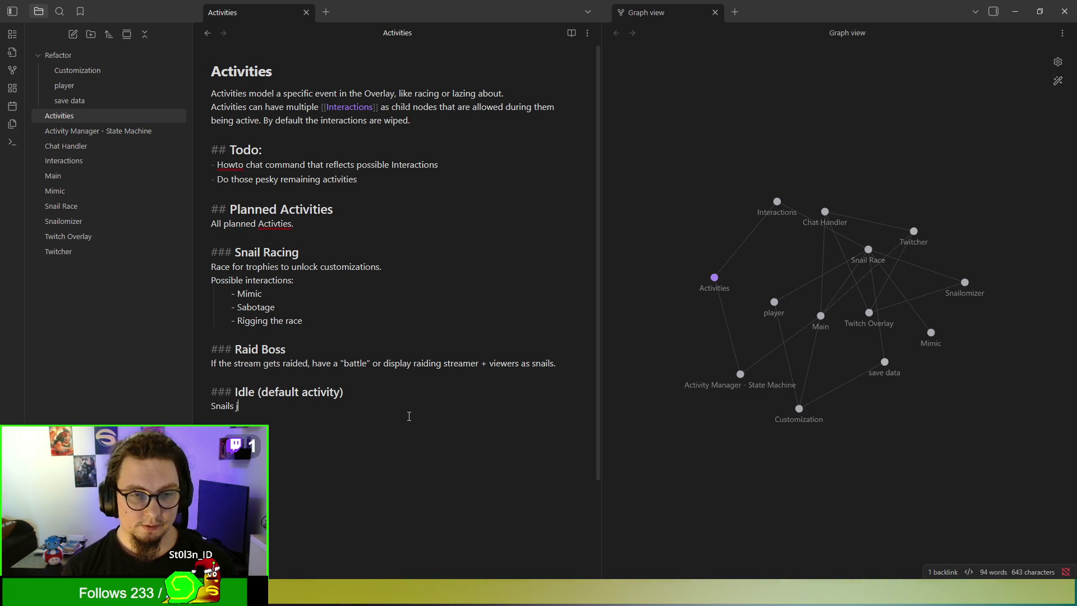
pyautogui.write('ust waiting and do')
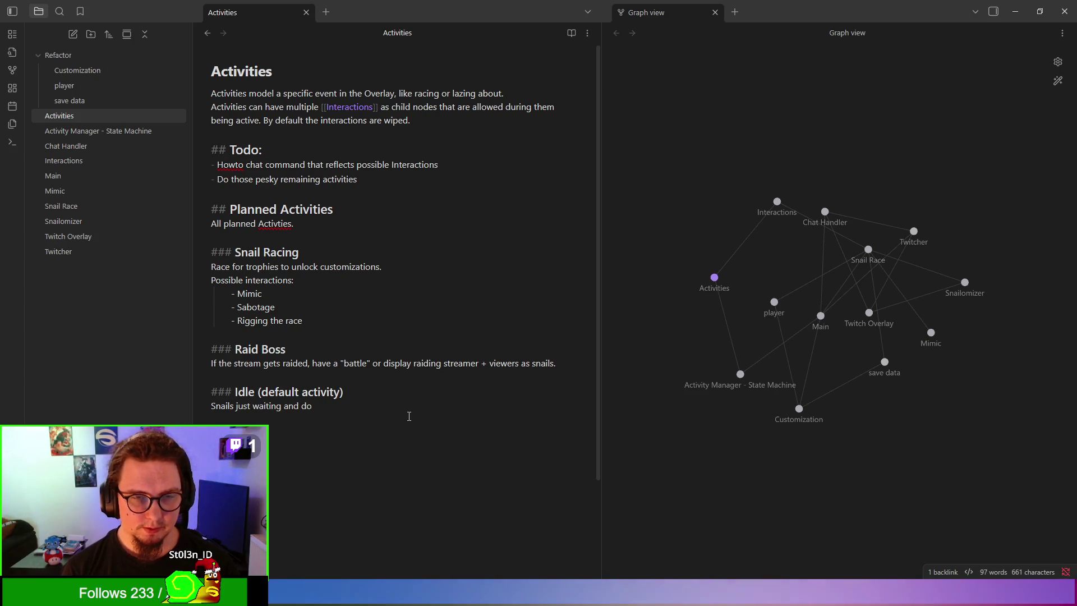
pyautogui.write('ing nothing.')
pyautogui.press('BackSpace')
pyautogui.press('BackSpace')
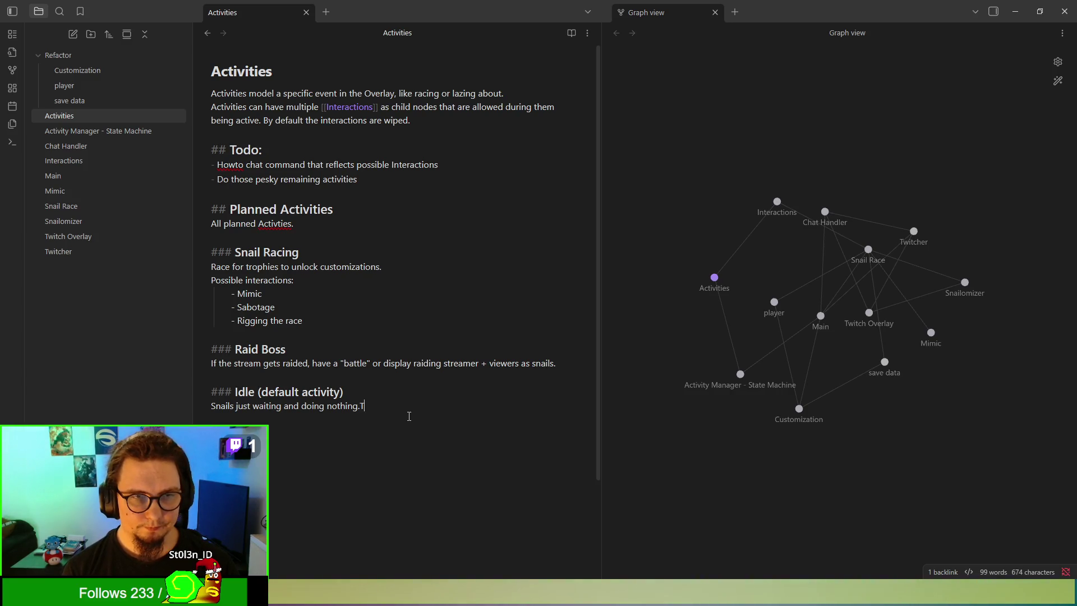
pyautogui.write('Possible ')
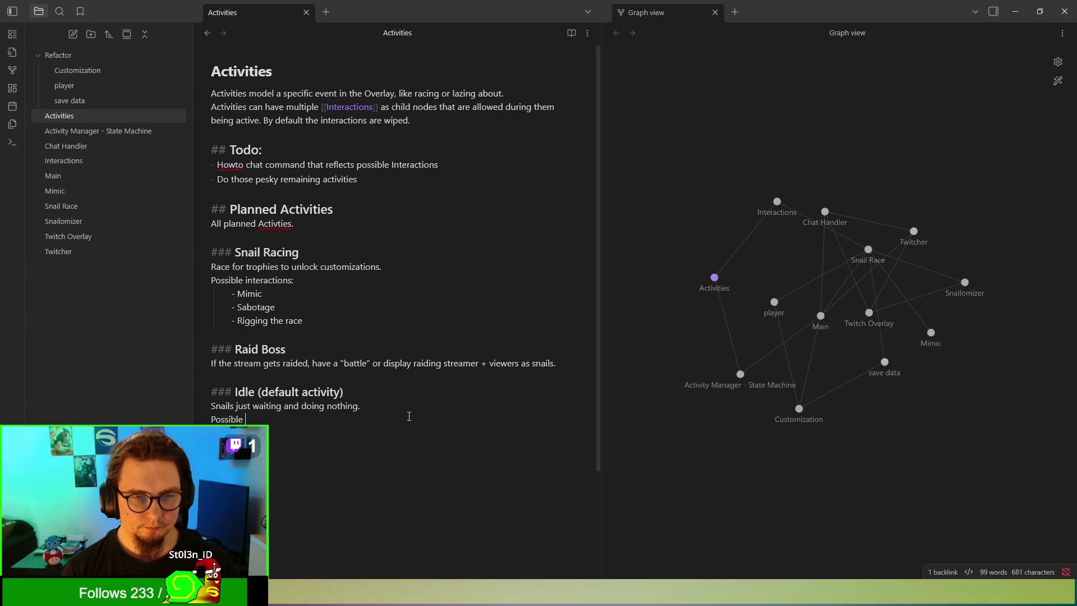
pyautogui.write('Interactions')
pyautogui.write('-')
pyautogui.press('BackSpace')
pyautogui.press('BackSpace')
pyautogui.press('BackSpace')
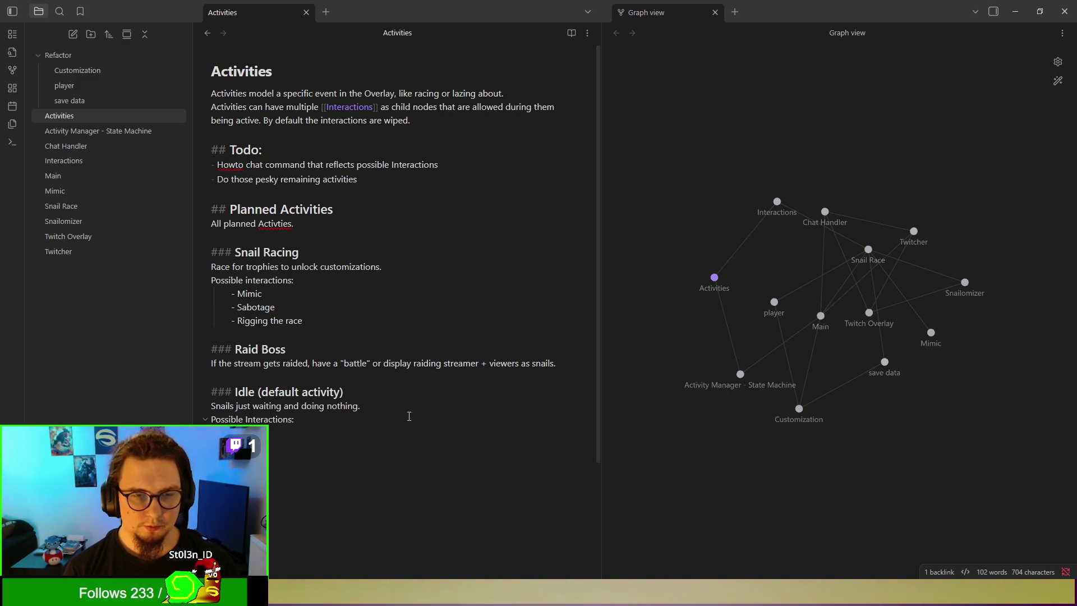
pyautogui.write('randomly')
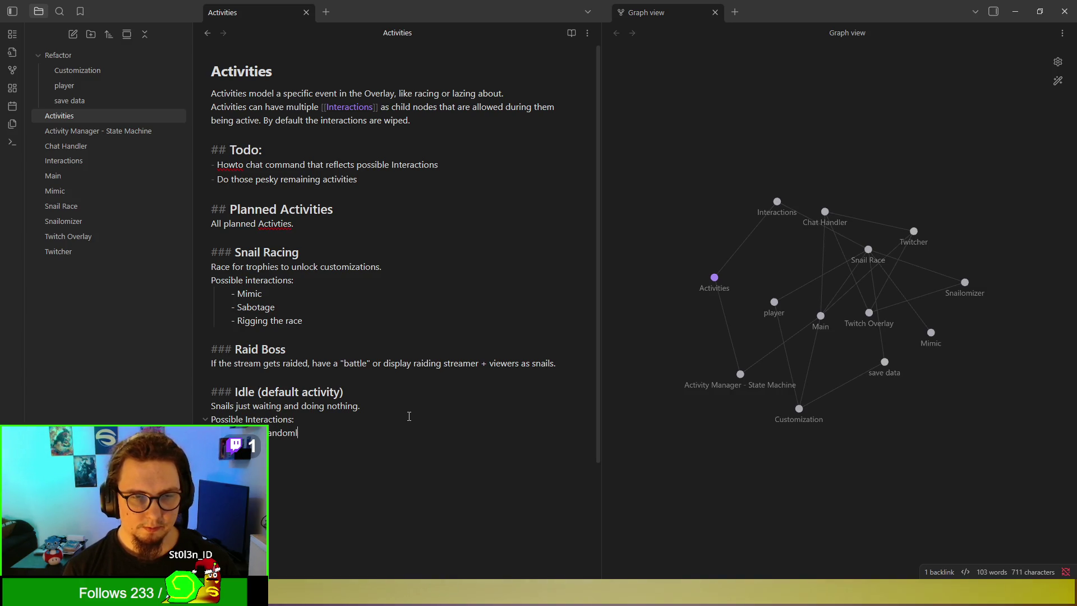
pyautogui.write(' a (')
pyautogui.write('break')
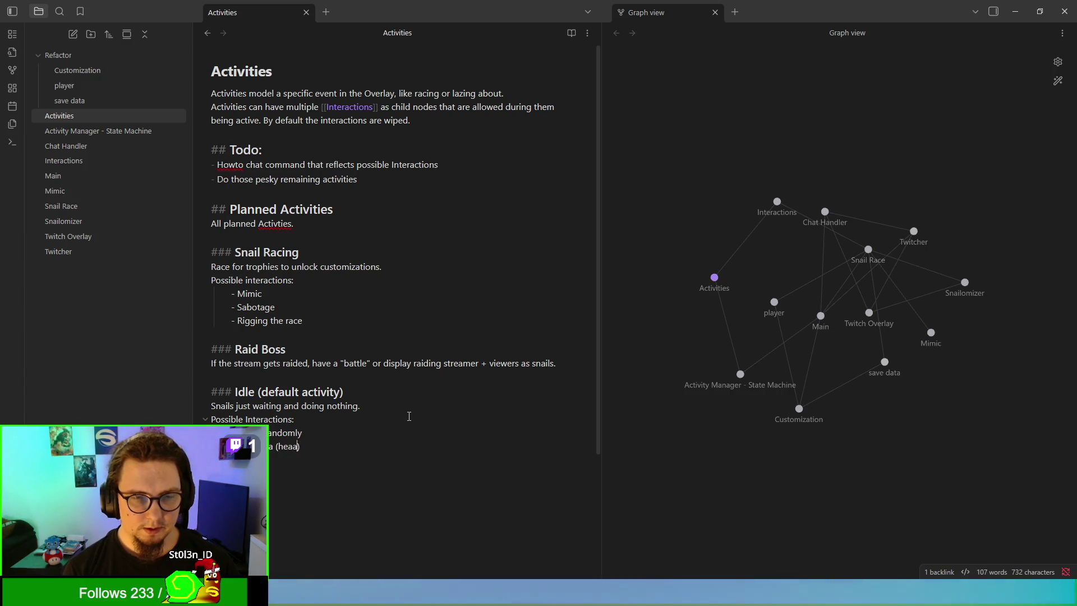
pyautogui.press('BackSpace')
pyautogui.press('BackSpace')
pyautogui.press('BackSpace')
pyautogui.write('Hea')
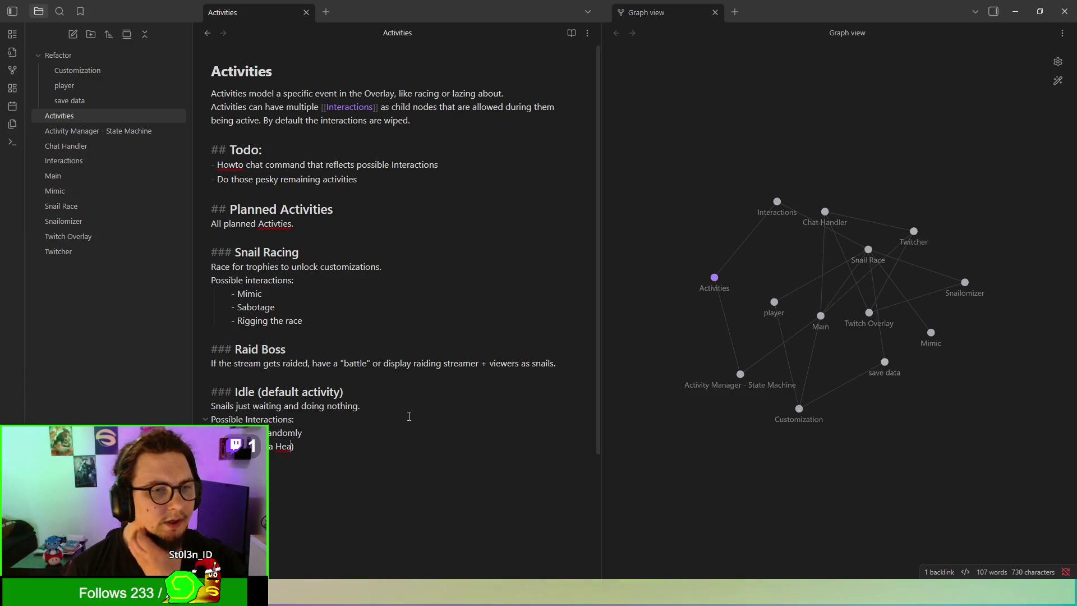
pyautogui.press('BackSpace')
pyautogui.press('BackSpace')
pyautogui.press('BackSpace')
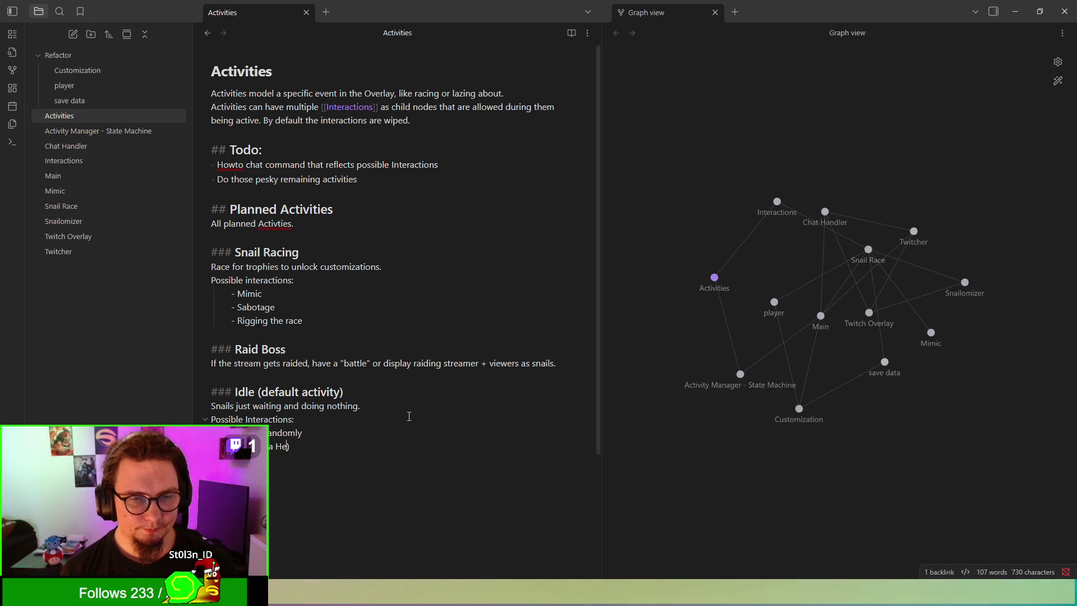
pyautogui.write('Heat')
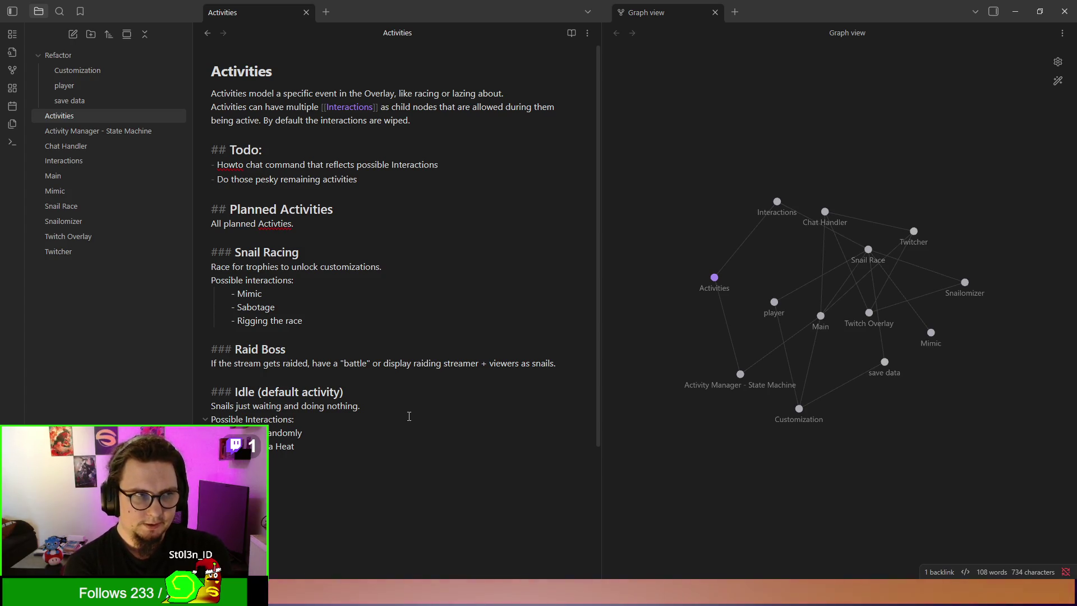
pyautogui.scroll(-3, 411, 393)
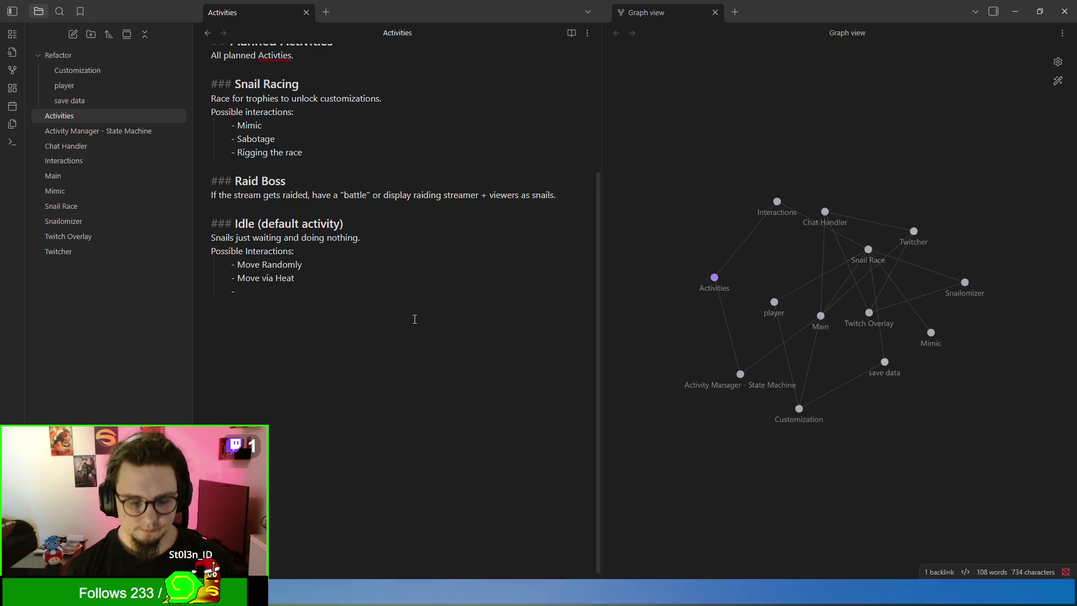
pyautogui.write('Pet @player')
pyautogui.press('Return')
pyautogui.write('adness')
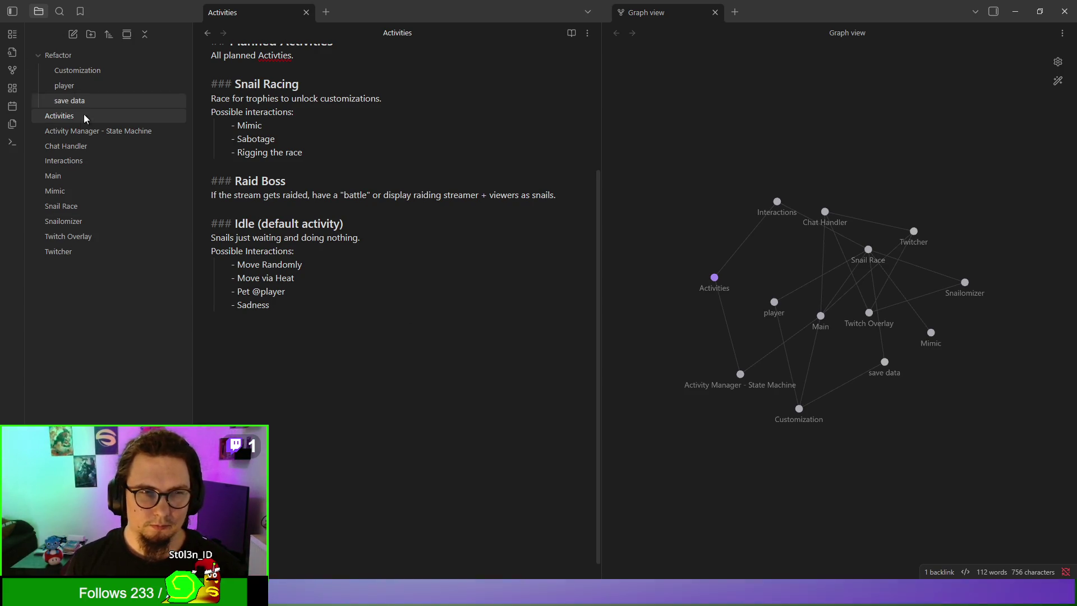
pyautogui.click(88, 164)
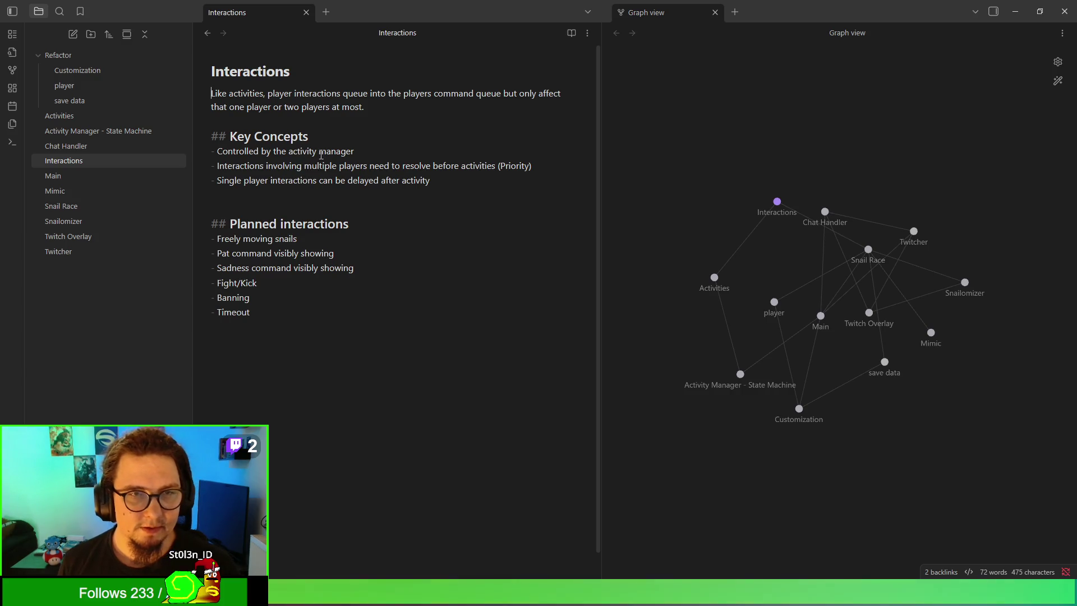
# Step: Select the words 'activity manager' in the Interactions note's key concepts
pyautogui.moveTo(288, 150); pyautogui.dragTo(355, 152)
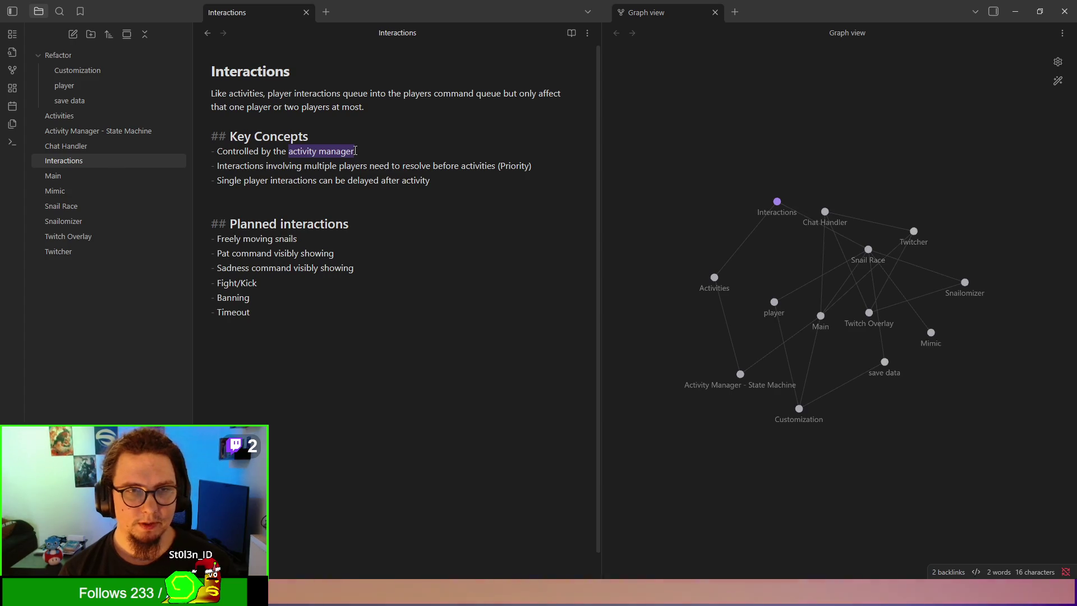
# Step: Replace it with 'activity they are a child node of'; add 'Running', 'especially', 'a player can join other' to bullet two
pyautogui.write('activity they are ')
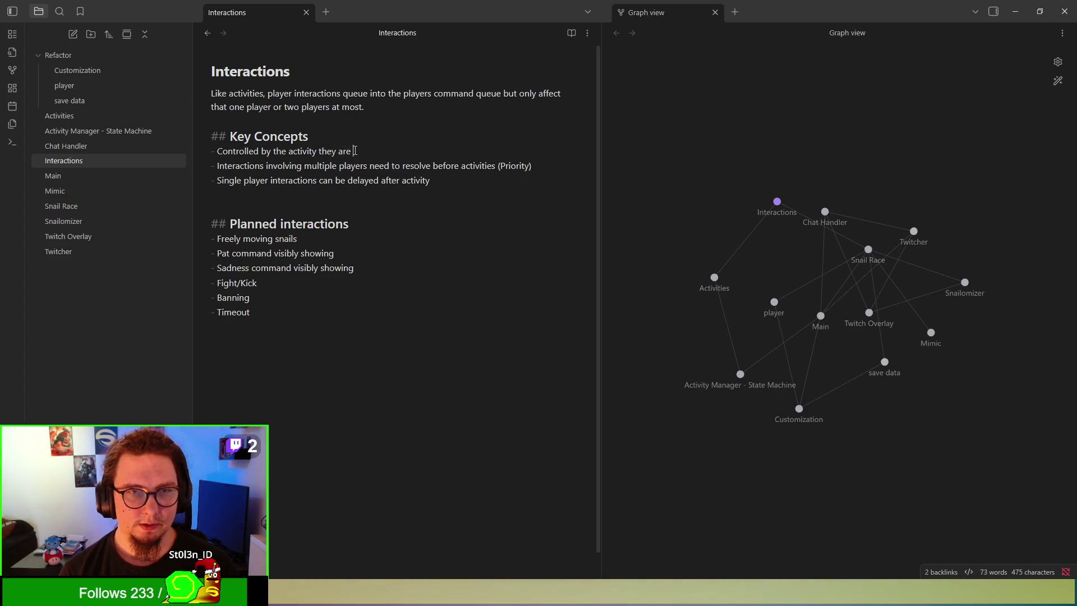
pyautogui.write('a child node of')
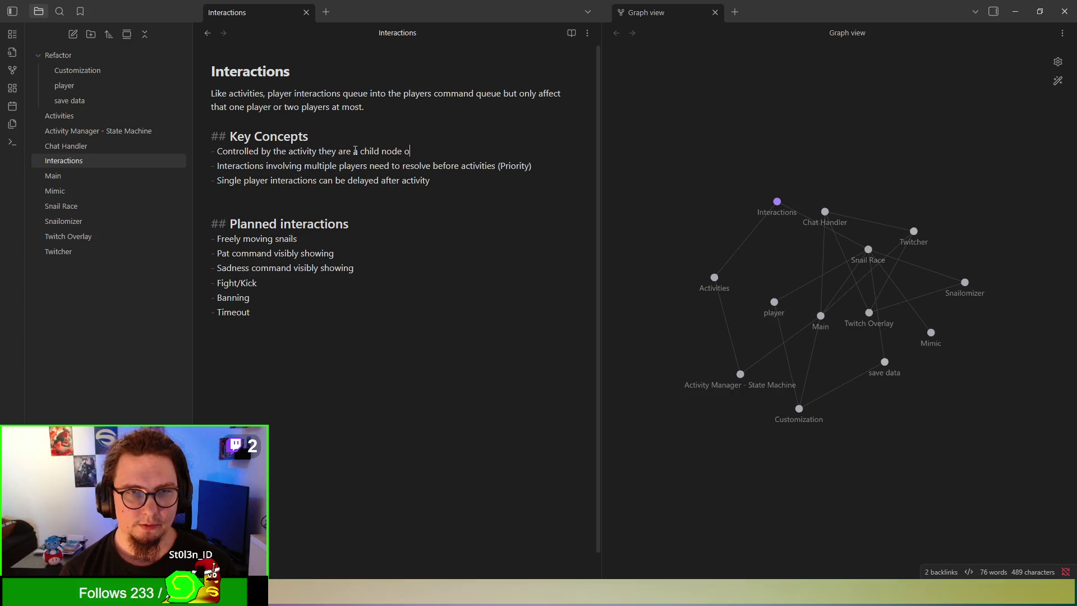
pyautogui.click(424, 224)
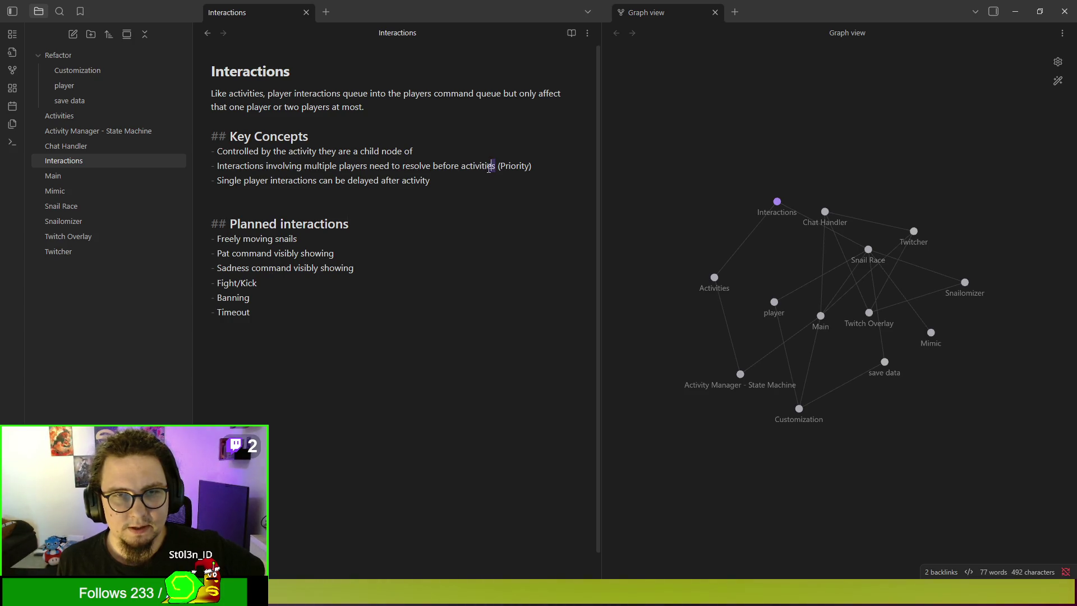
pyautogui.moveTo(495, 166); pyautogui.dragTo(219, 165)
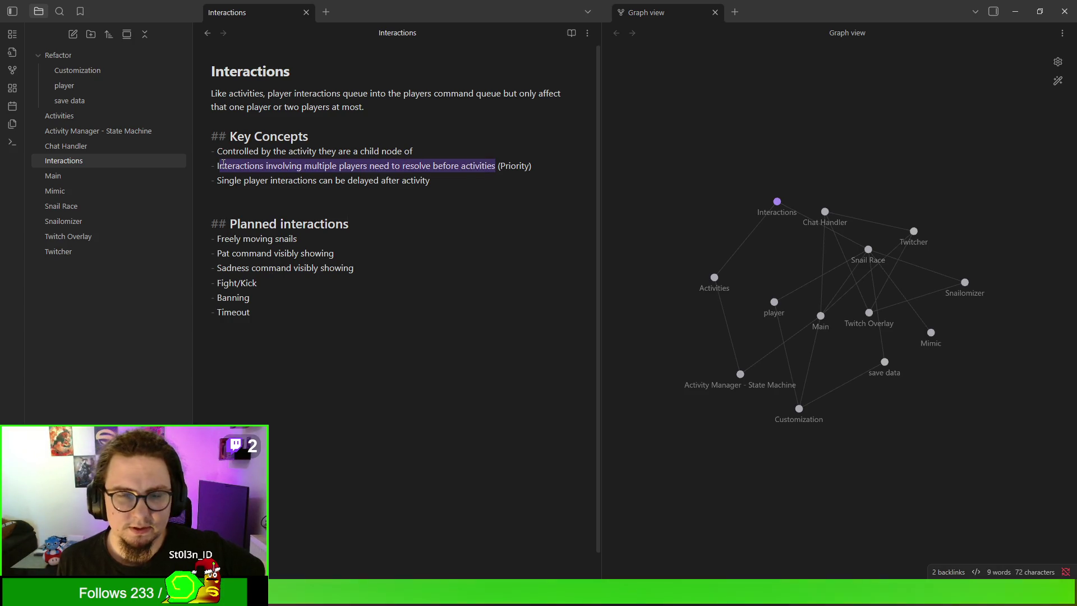
pyautogui.click(222, 164)
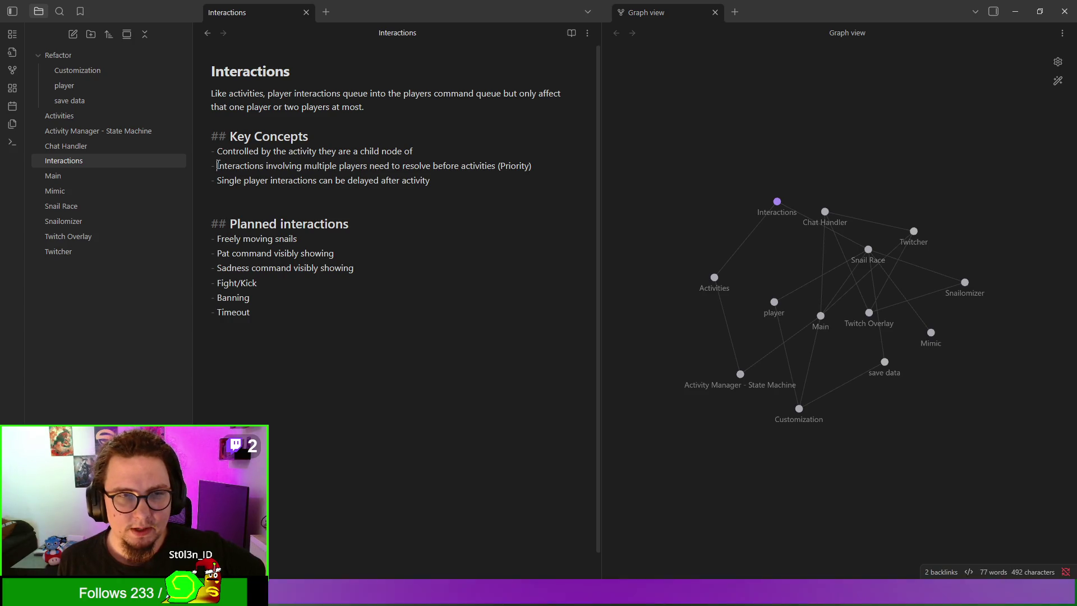
pyautogui.write('Runni')
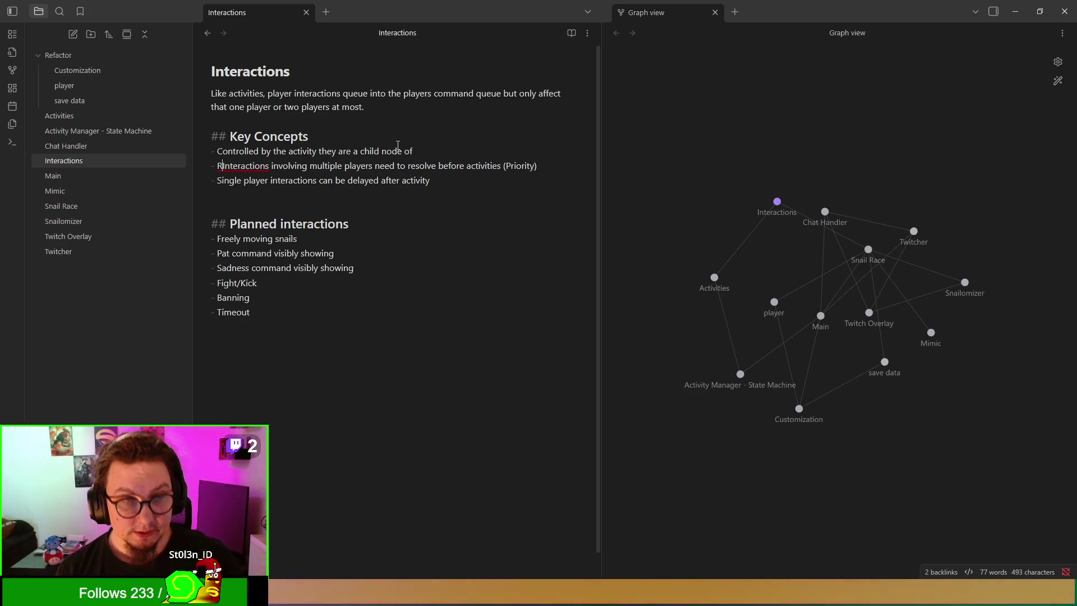
pyautogui.write('ng ')
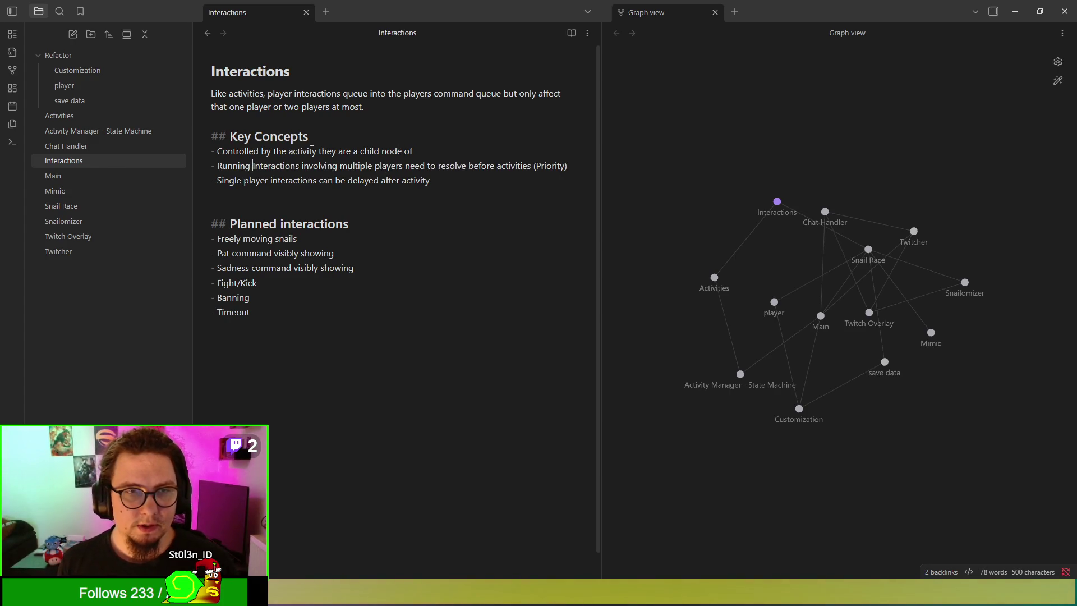
pyautogui.write(', esp')
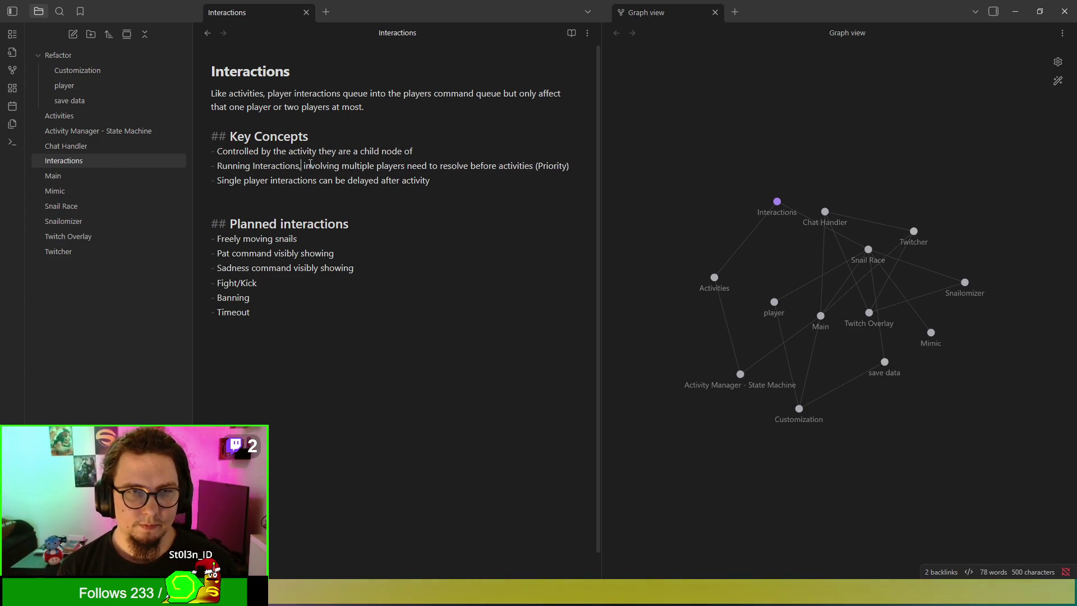
pyautogui.write('ecially')
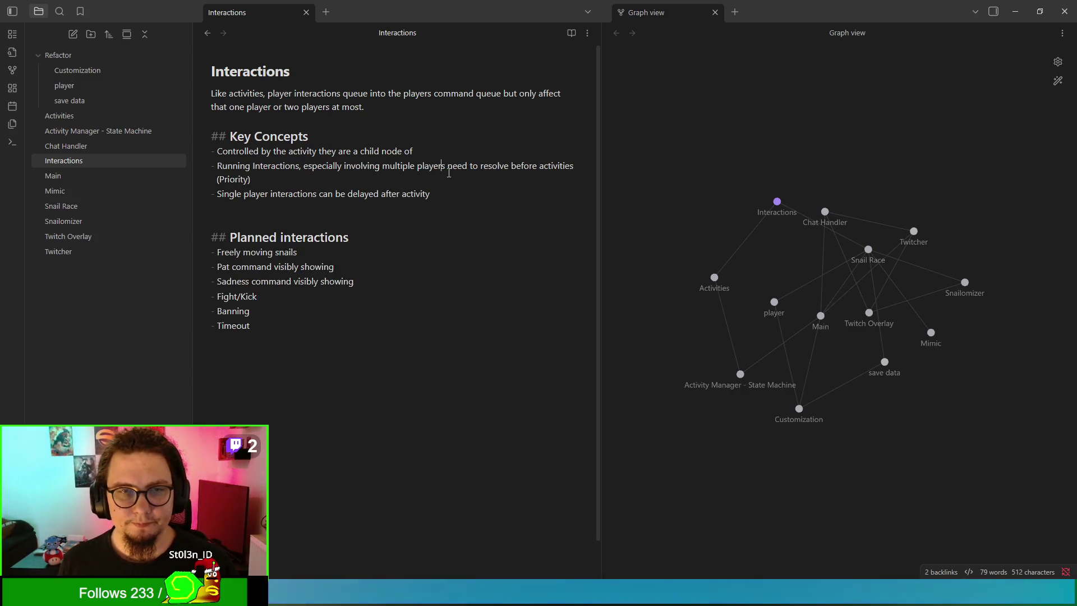
pyautogui.write(',')
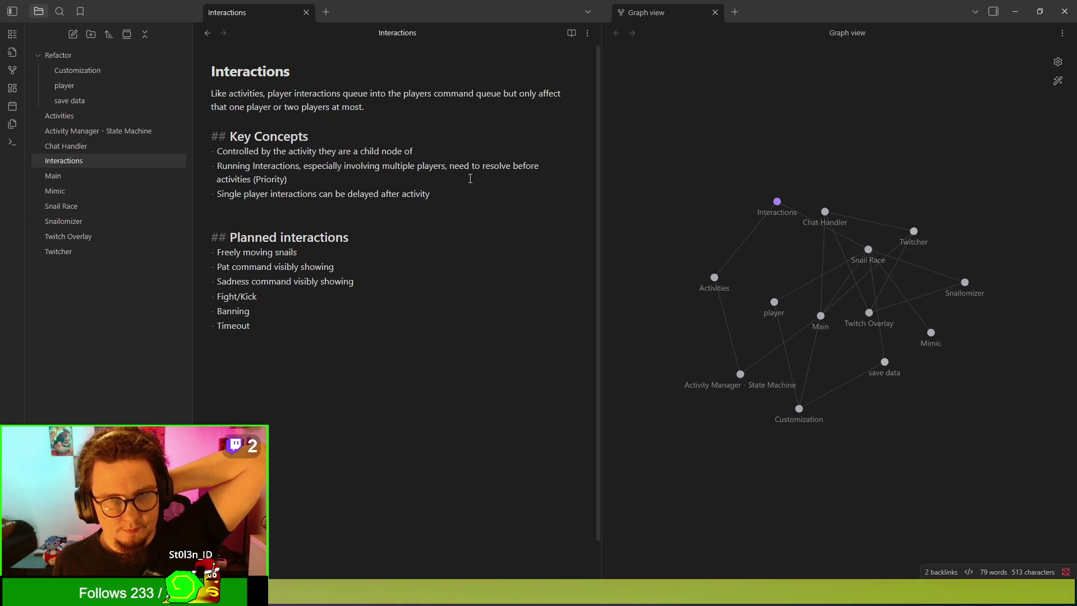
pyautogui.click(557, 177)
pyautogui.write('a player can jo')
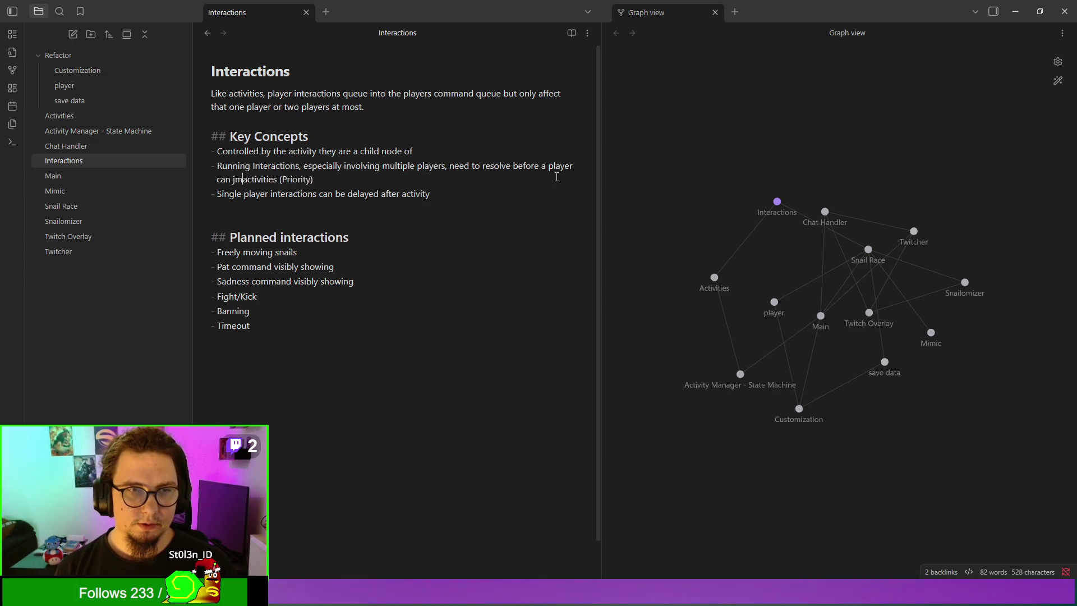
pyautogui.write('in other')
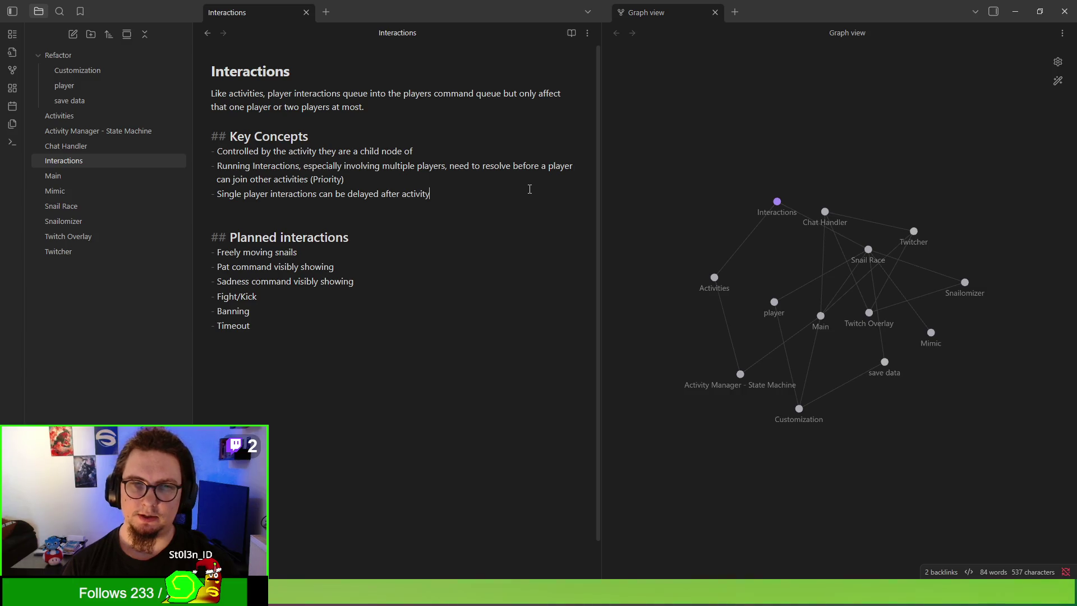
# Step: Back in the Activities note, rename the Sadness item to 'Display sadness'
pyautogui.click(132, 117)
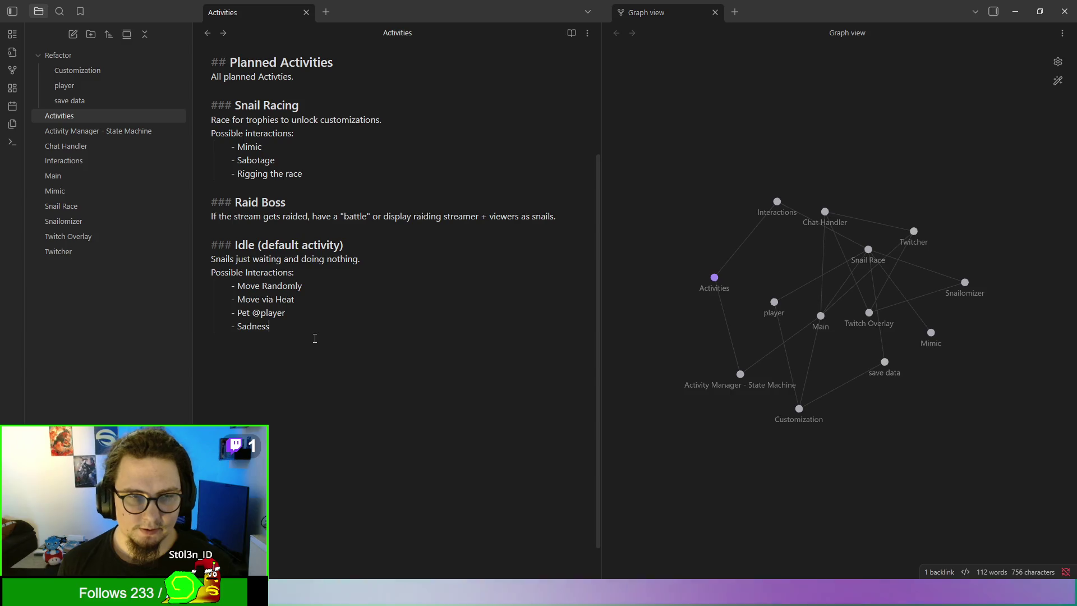
pyautogui.press('BackSpace')
pyautogui.press('BackSpace')
pyautogui.press('BackSpace')
pyautogui.write('Display')
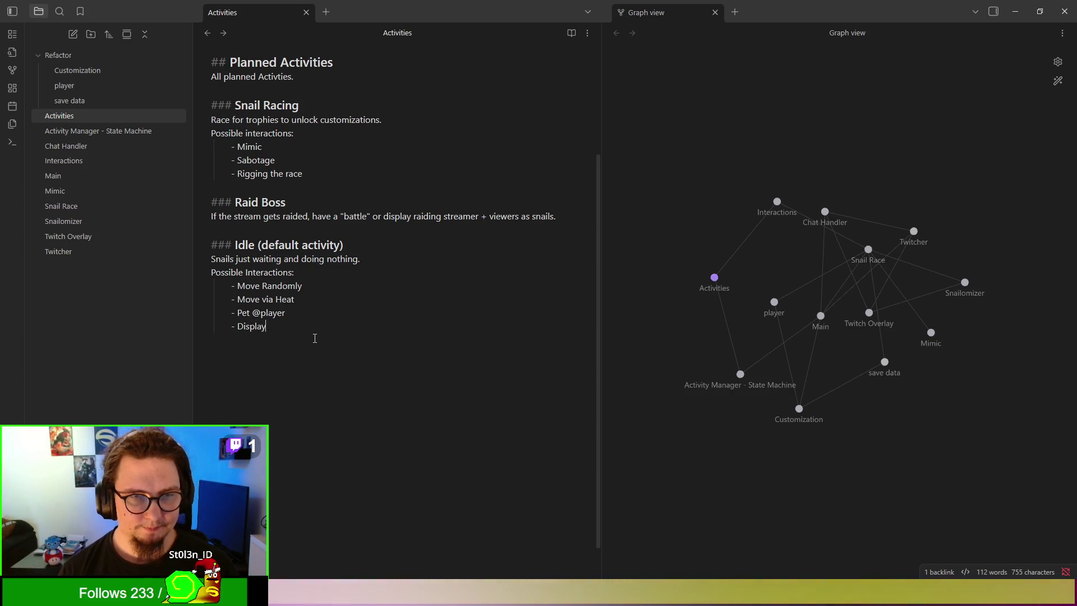
pyautogui.write(' sadness')
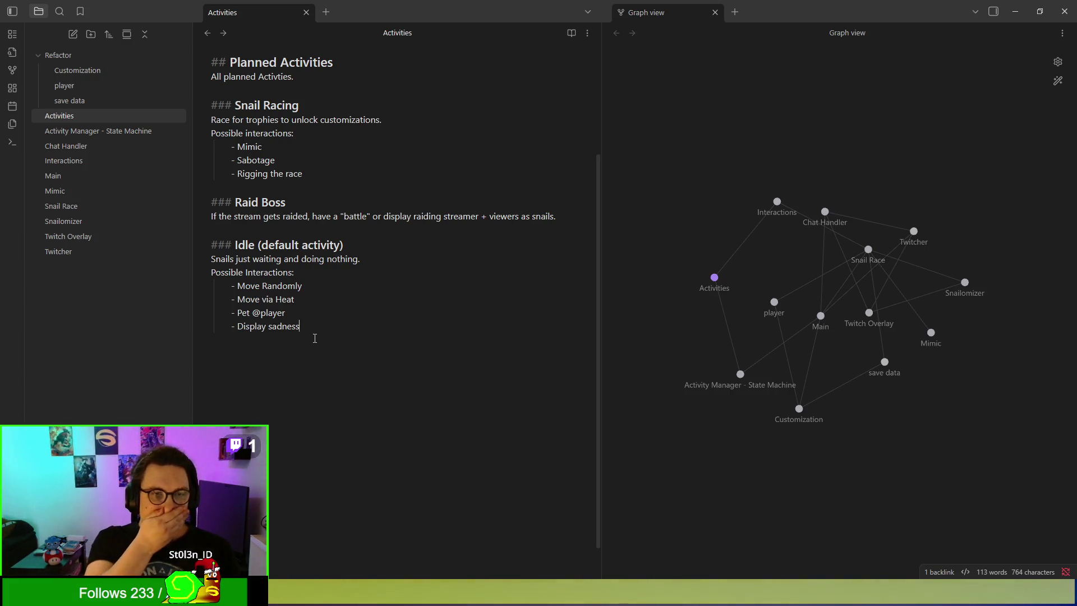
# Step: Add a 'Rock-Paper-Scissors (whispher overseer)' item to the Idle interactions
pyautogui.press('Return')
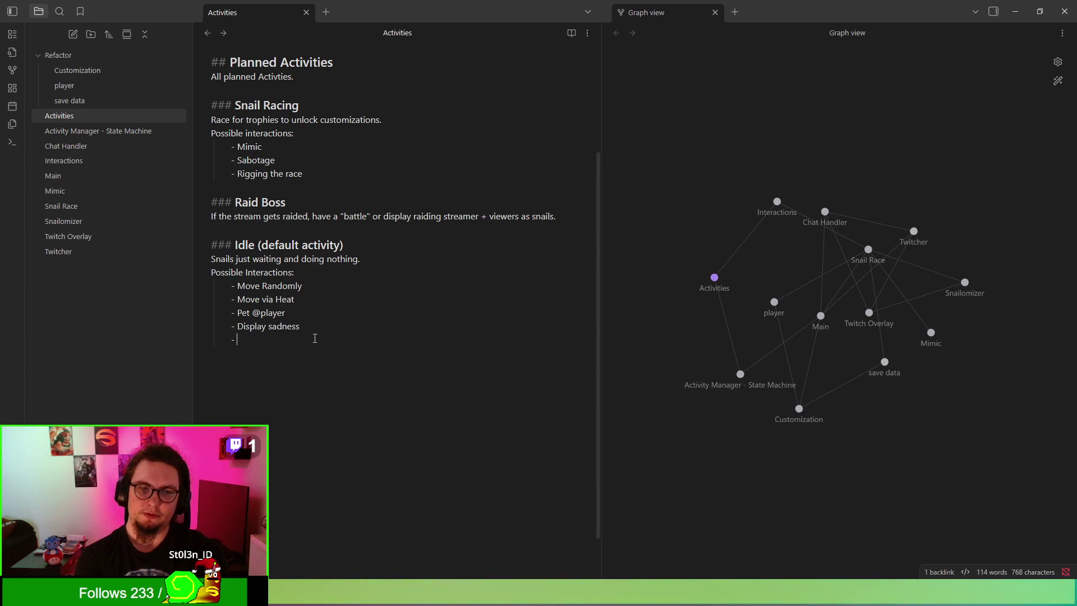
pyautogui.write('Bot')
pyautogui.press('BackSpace')
pyautogui.press('BackSpace')
pyautogui.press('BackSpace')
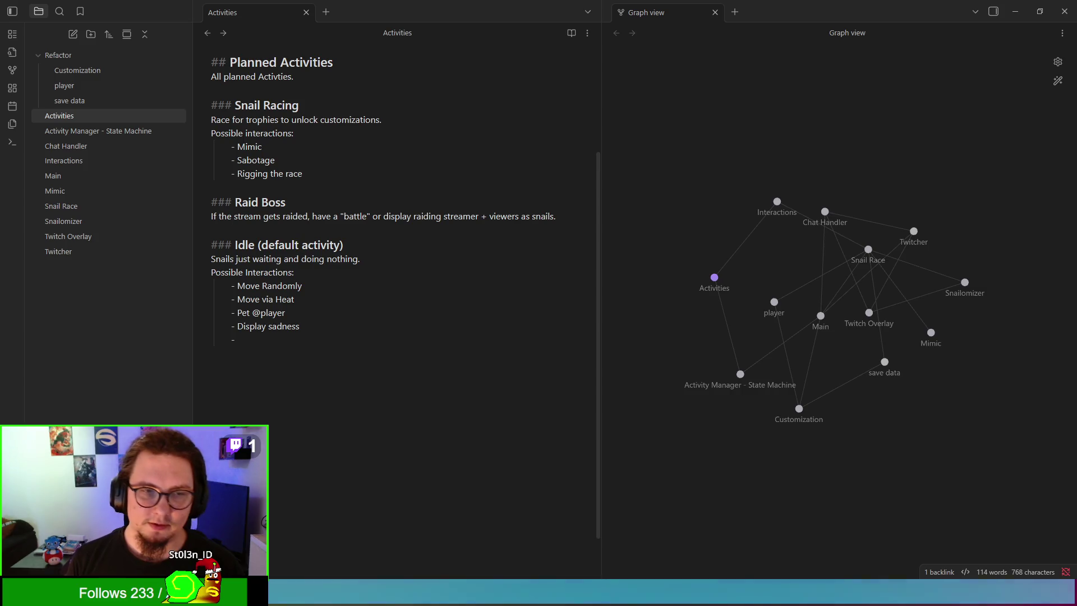
pyautogui.hotkey('alt', 'Tab')
pyautogui.write('Rock')
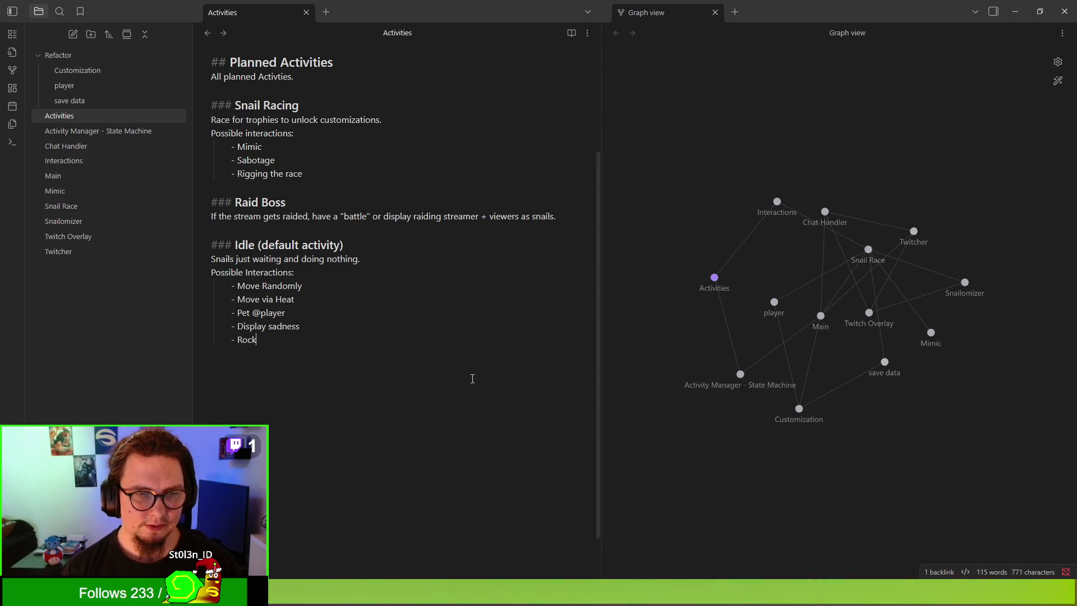
pyautogui.write('-Pap')
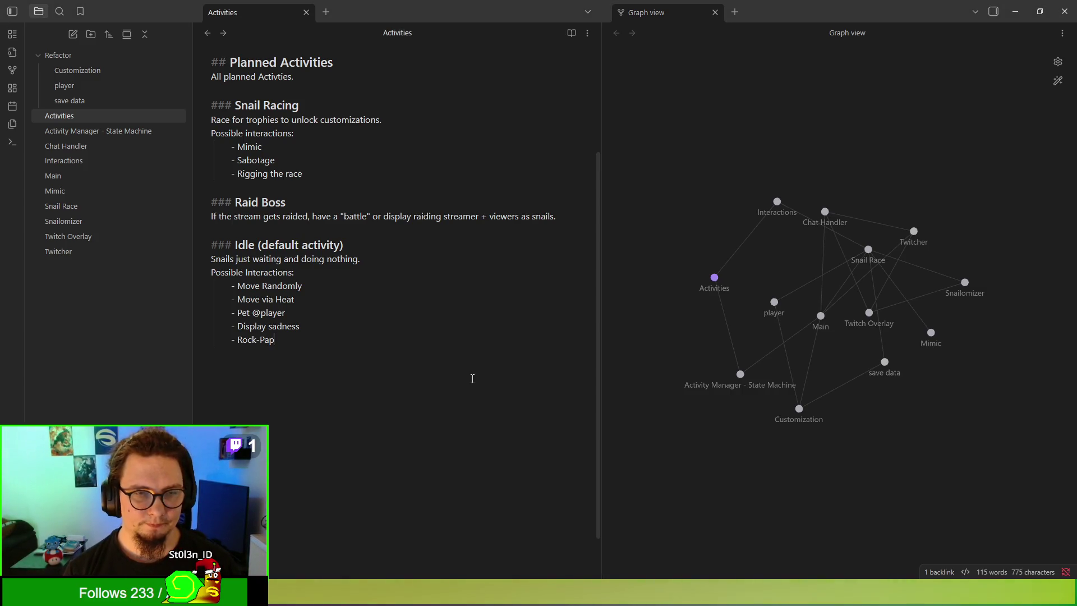
pyautogui.write('er-Scisso')
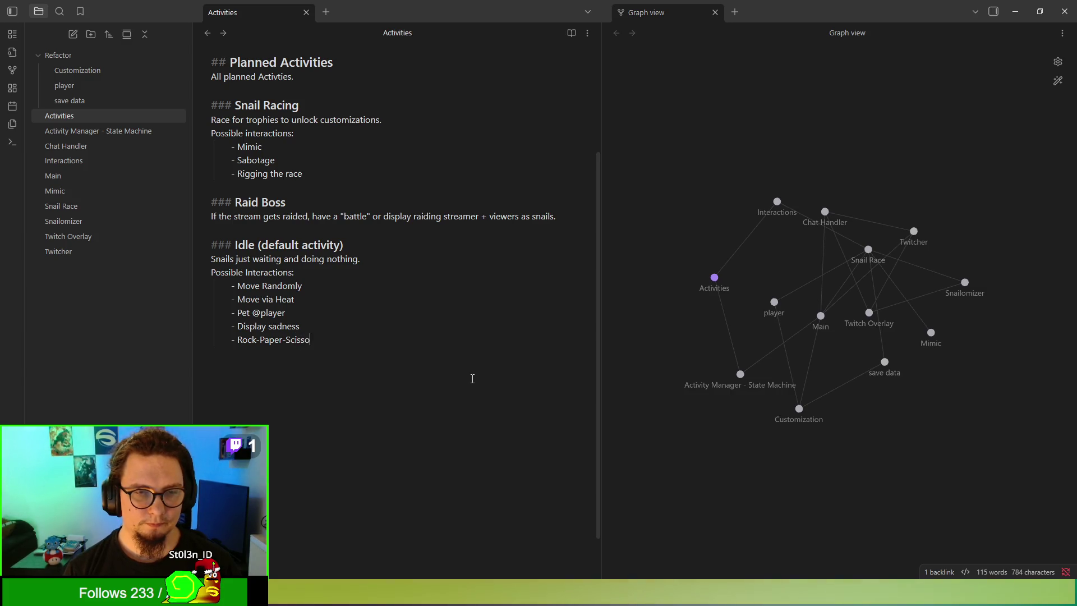
pyautogui.write('rs (')
pyautogui.write('whispher ')
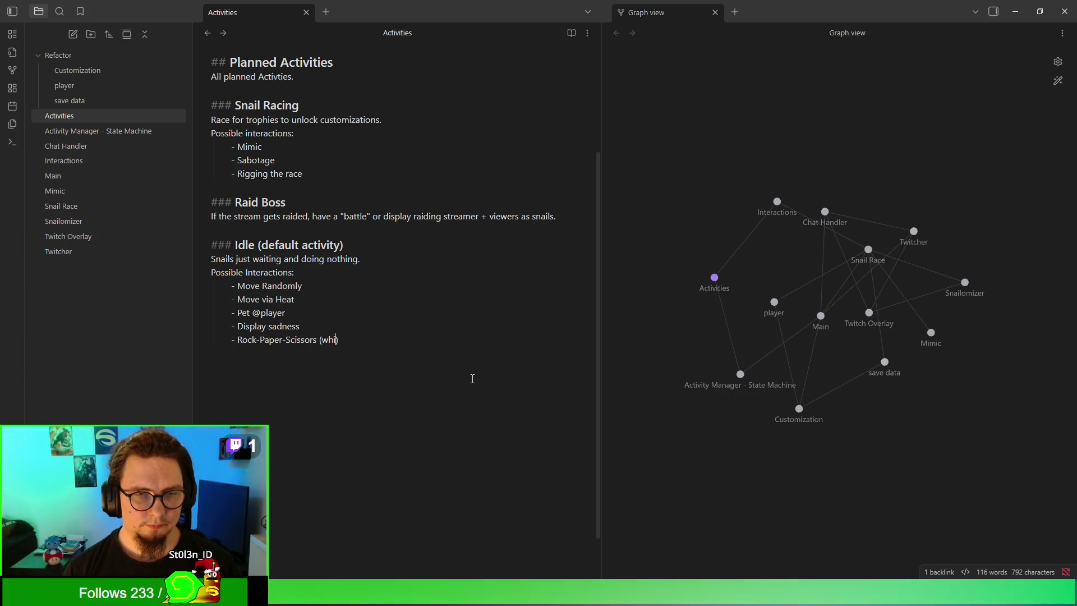
pyautogui.write('overseer')
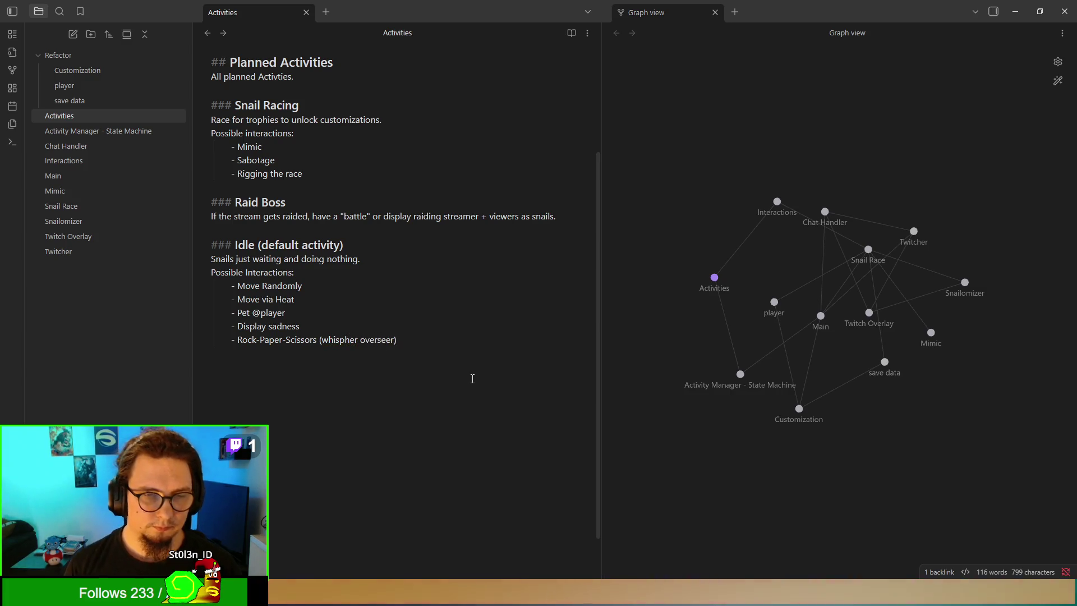
pyautogui.scroll(1, 472, 379)
pyautogui.click(472, 378)
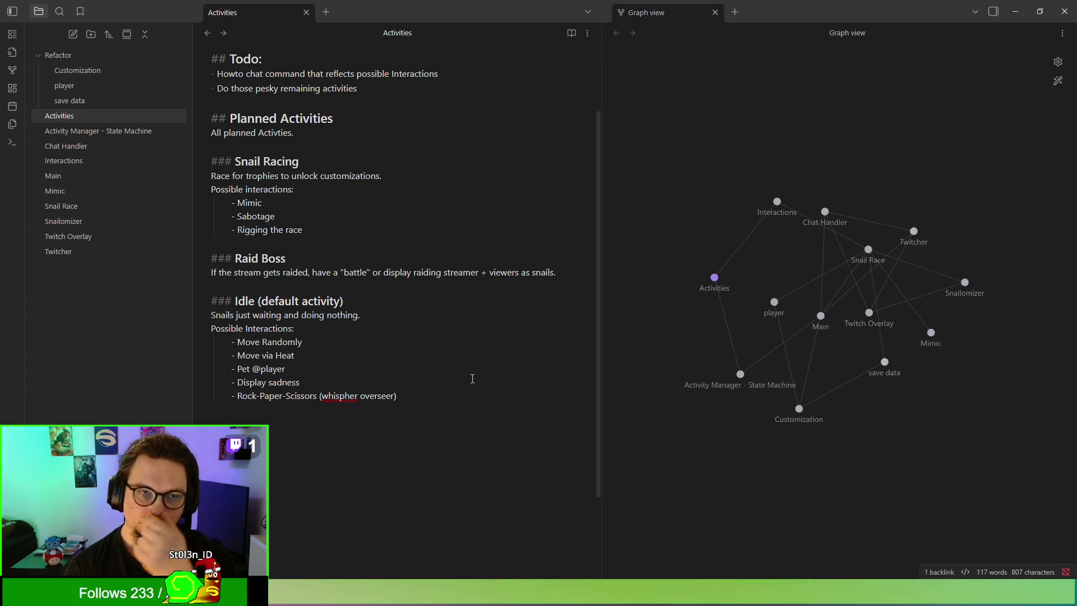
pyautogui.scroll(2, 471, 377)
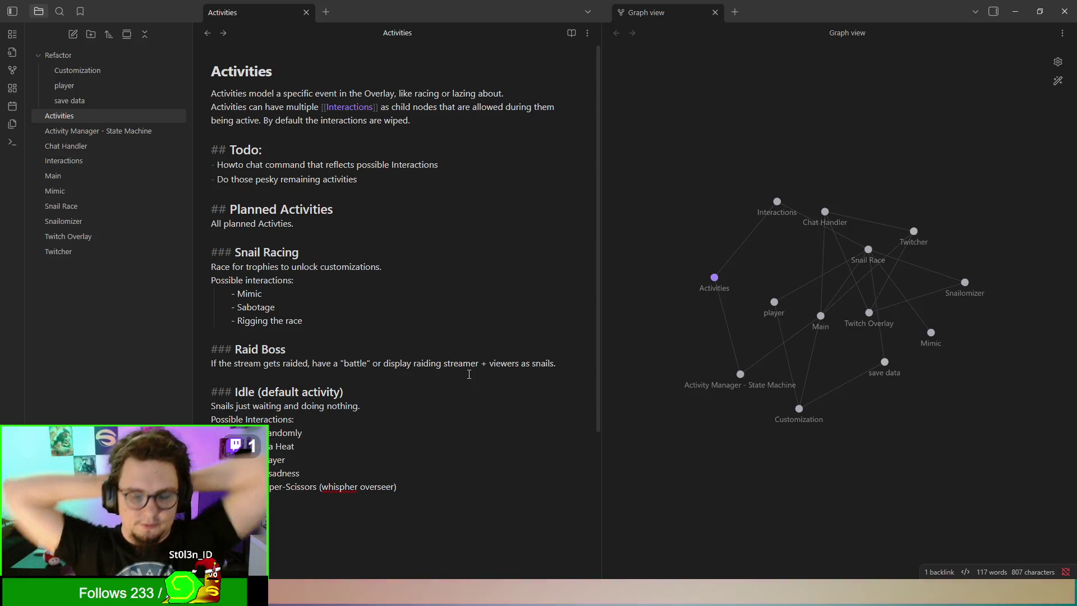
pyautogui.click(406, 230)
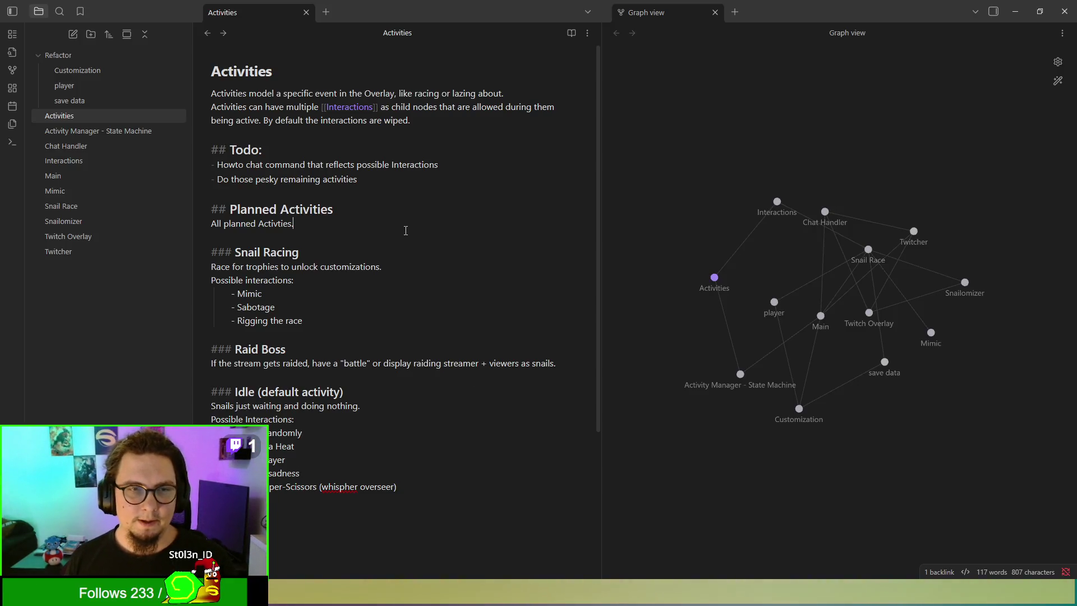
# Step: Add an unchecked Todo item 'Reflect knowledge for [[Overseer]]' linking to the Overseer note
pyautogui.press('Return')
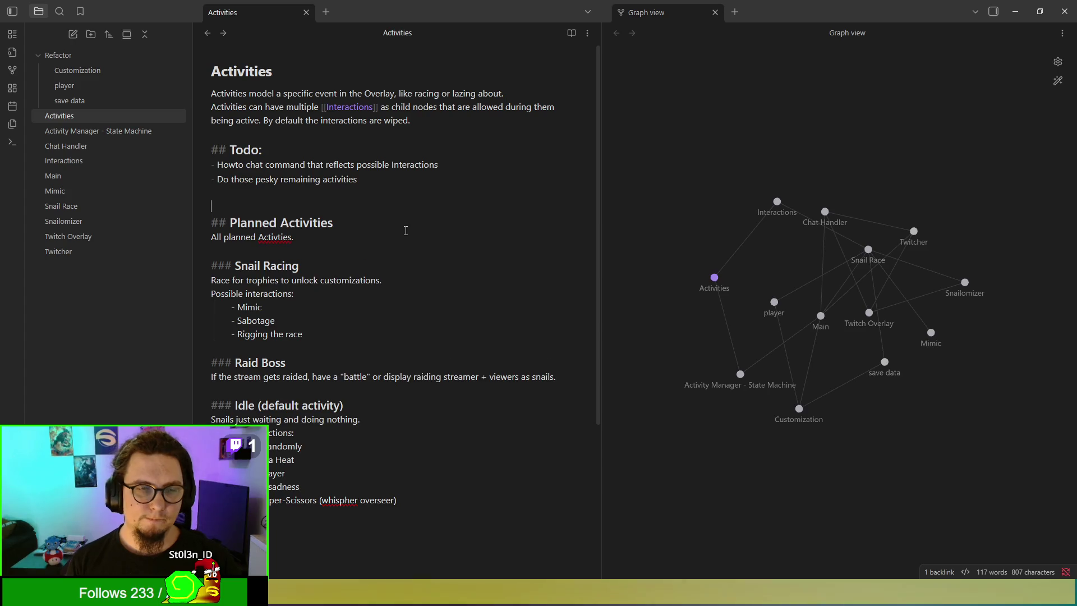
pyautogui.write('-')
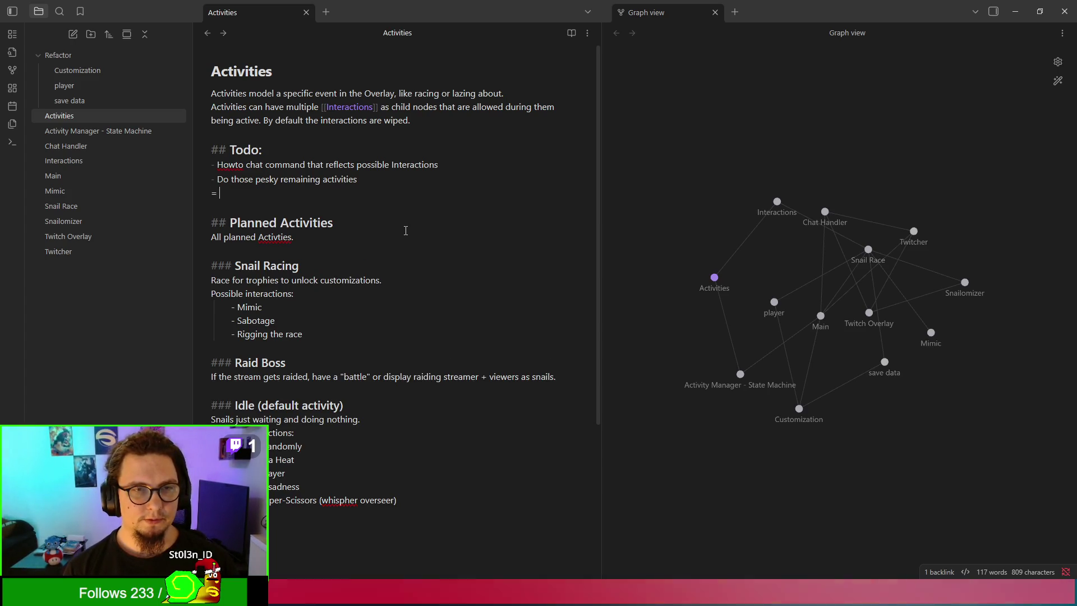
pyautogui.press('BackSpace')
pyautogui.write('=')
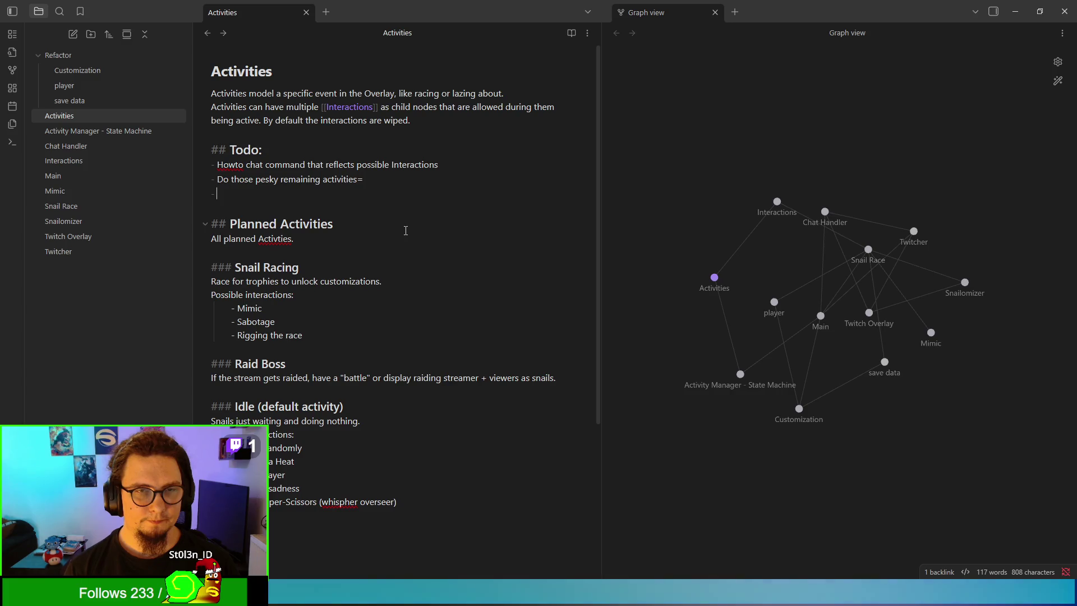
pyautogui.press('BackSpace')
pyautogui.press('Return')
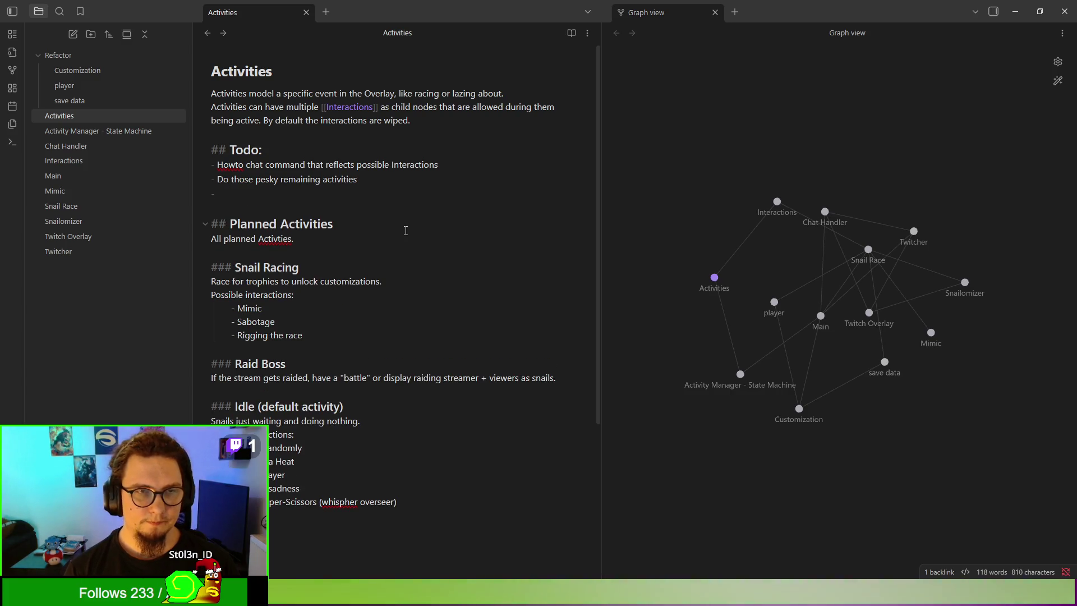
pyautogui.write('p')
pyautogui.press('BackSpace')
pyautogui.write('[ ] ')
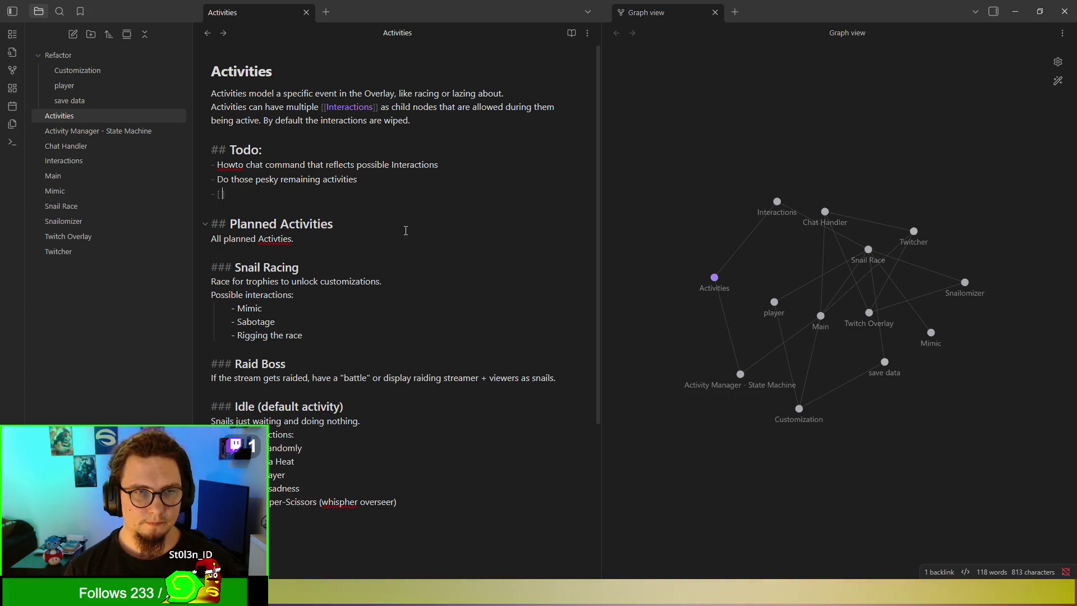
pyautogui.write('Reflect ')
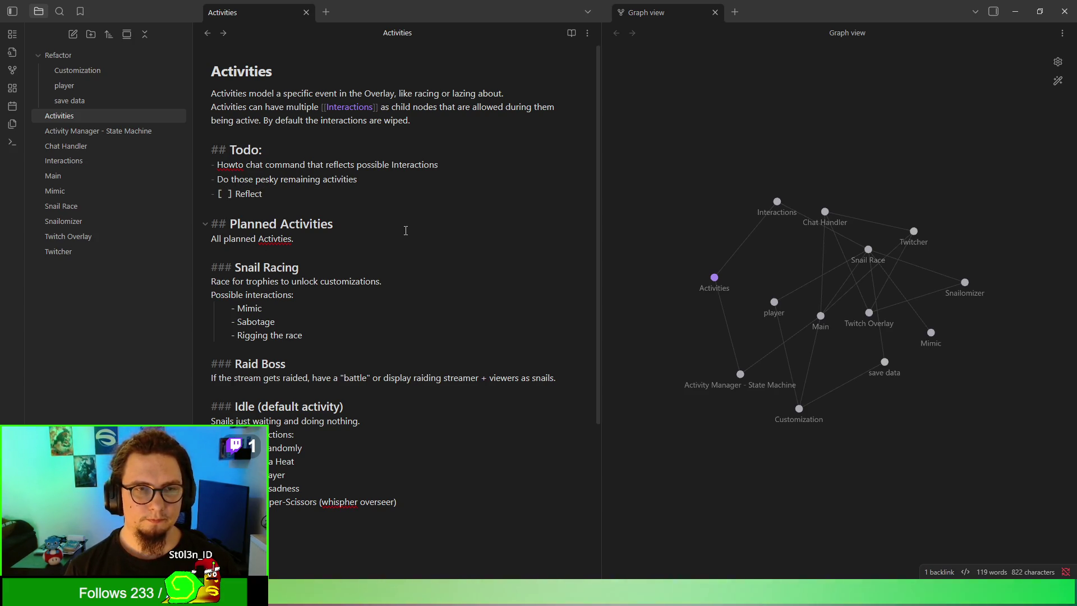
pyautogui.write('knowl')
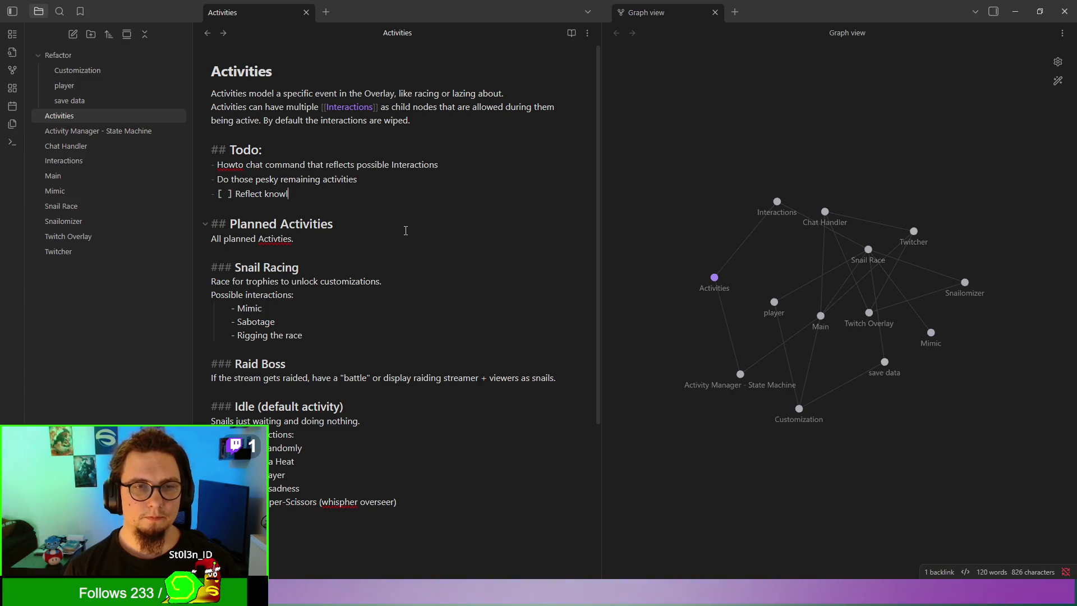
pyautogui.write('edge for ov')
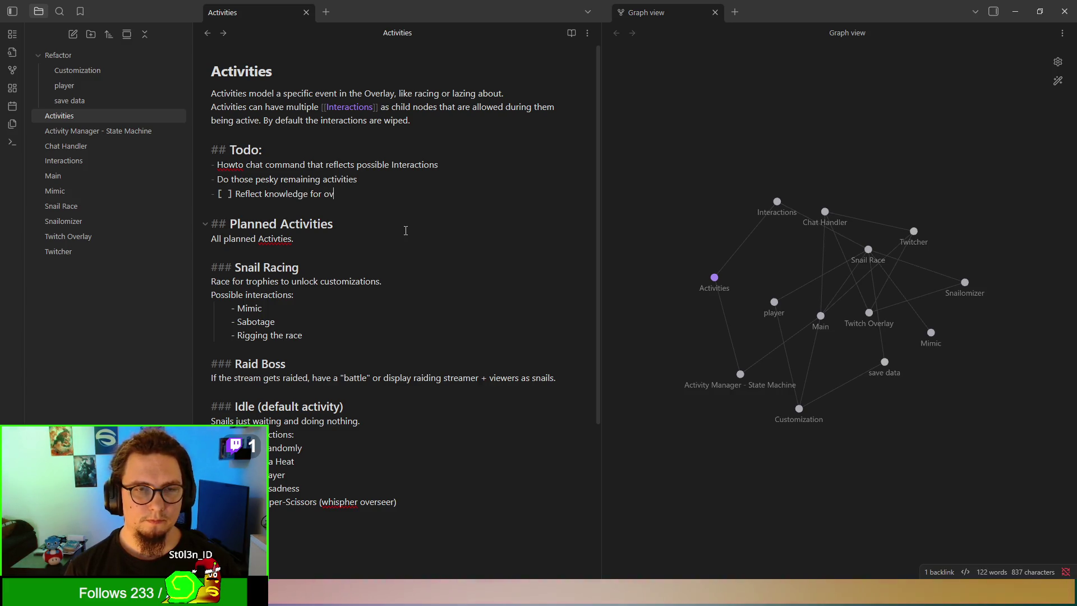
pyautogui.press('BackSpace')
pyautogui.press('BackSpace')
pyautogui.write('Overseer')
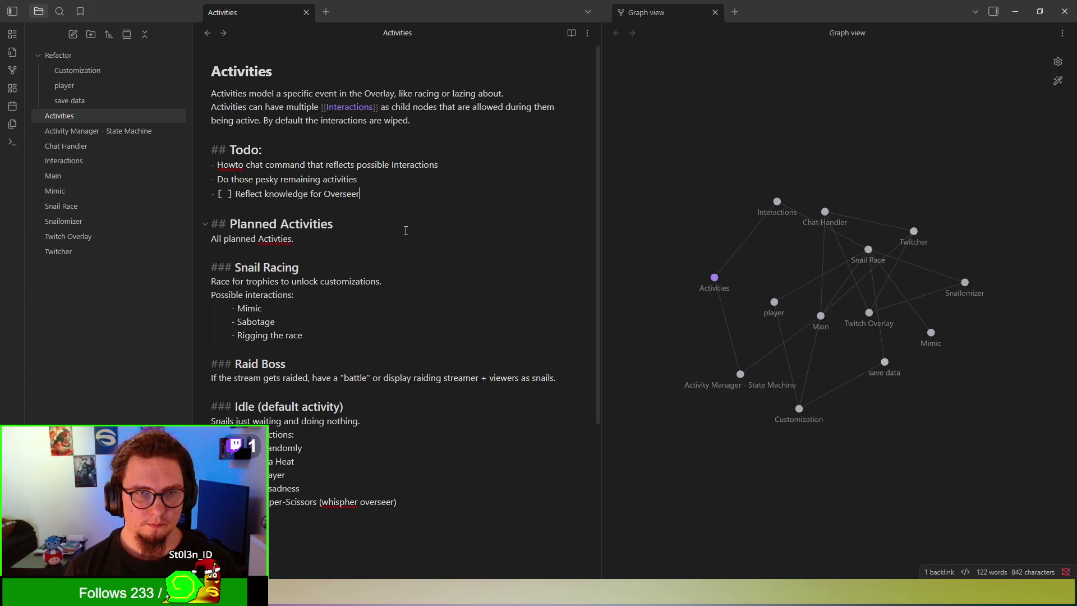
pyautogui.press('BackSpace')
pyautogui.press('BackSpace')
pyautogui.press('BackSpace')
pyautogui.write('[Overseer')
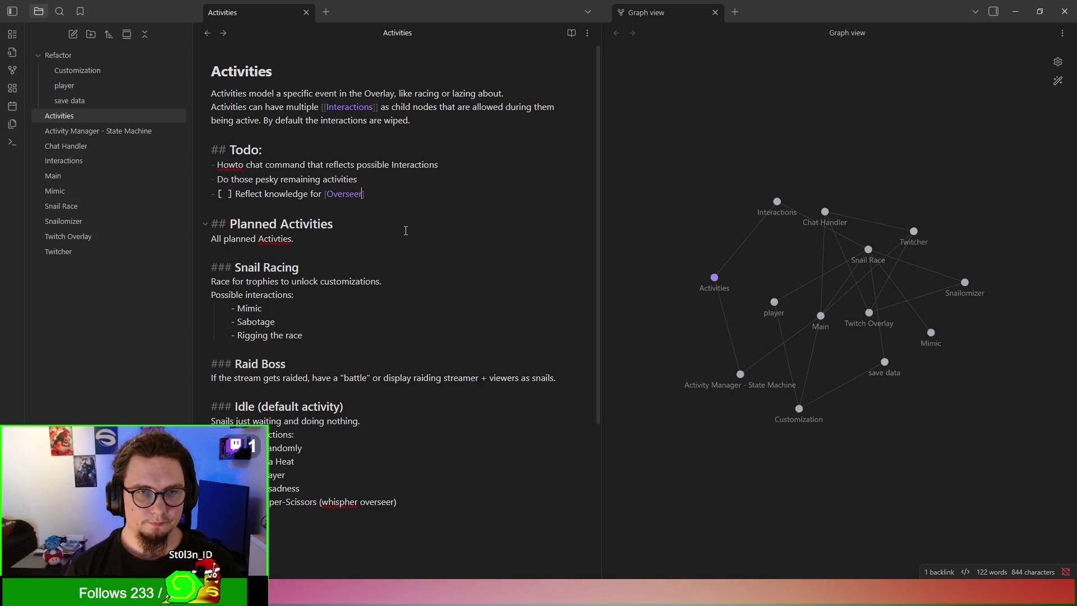
pyautogui.press('BackSpace')
pyautogui.press('BackSpace')
pyautogui.press('BackSpace')
pyautogui.write('[')
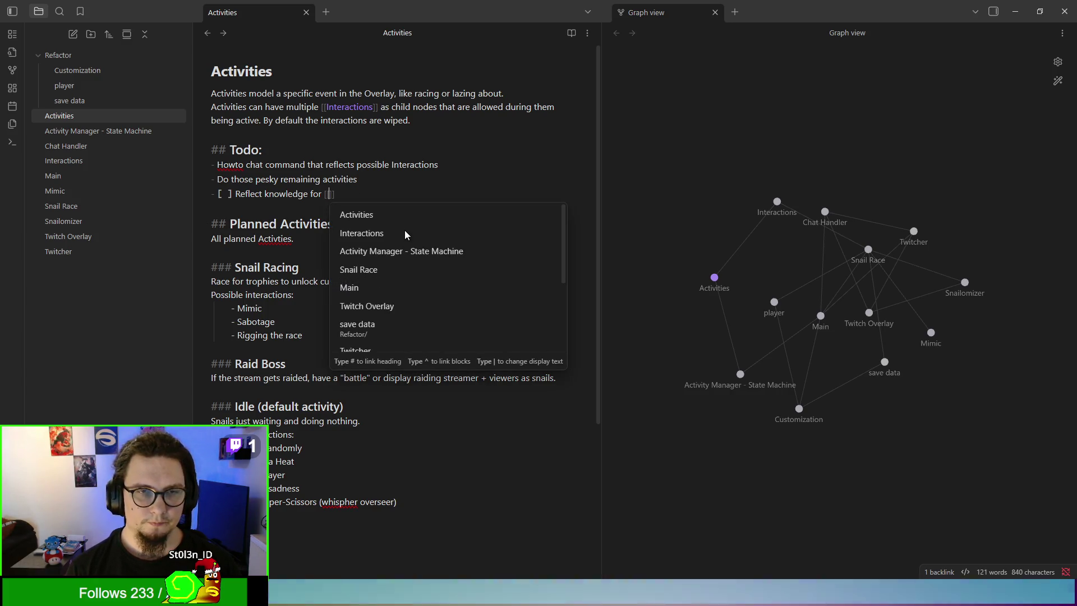
pyautogui.write('Overseer')
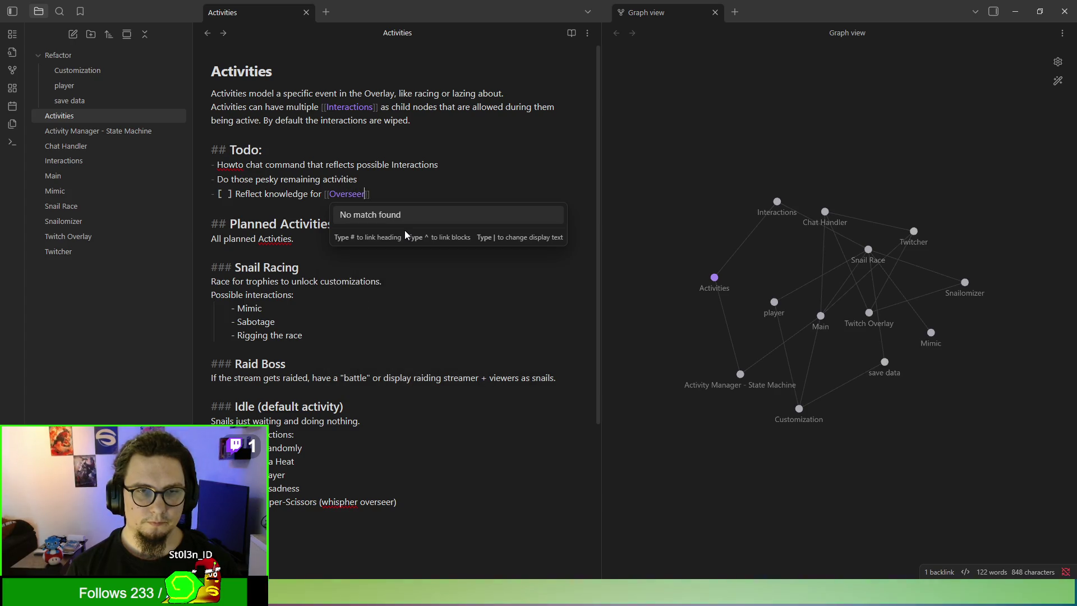
pyautogui.press('Escape')
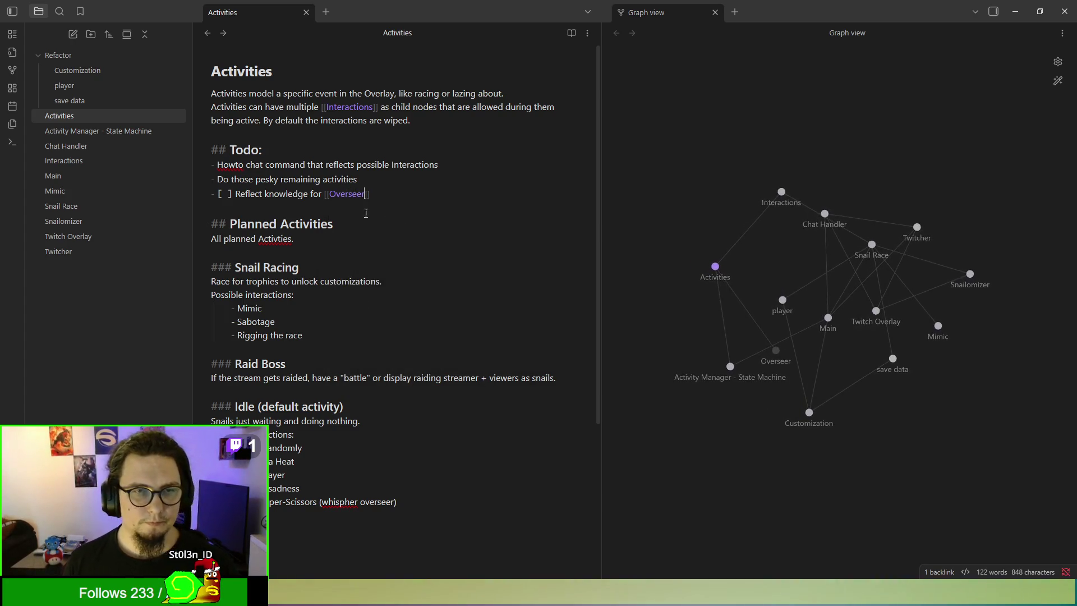
# Step: Copy the '[ ]' checkbox marker from the Overseer item
pyautogui.moveTo(236, 193); pyautogui.dragTo(221, 189)
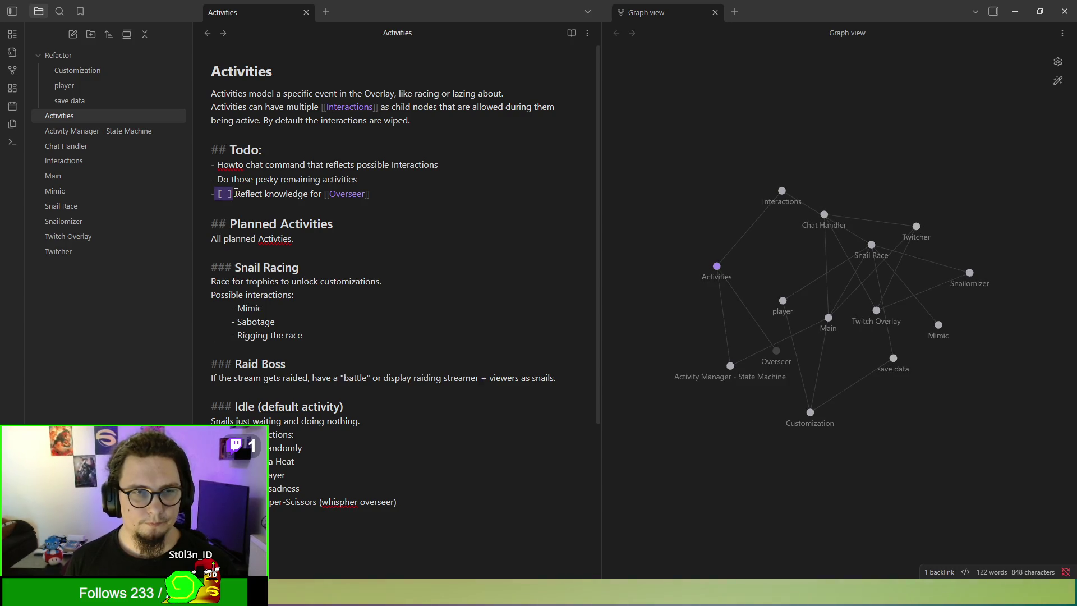
pyautogui.hotkey('ctrl', 'c')
pyautogui.click(218, 179)
# Step: Turn the remaining-activities and Howto items into '[ ]' checkbox tasks
pyautogui.hotkey('ctrl', 'v')
pyautogui.click(216, 179)
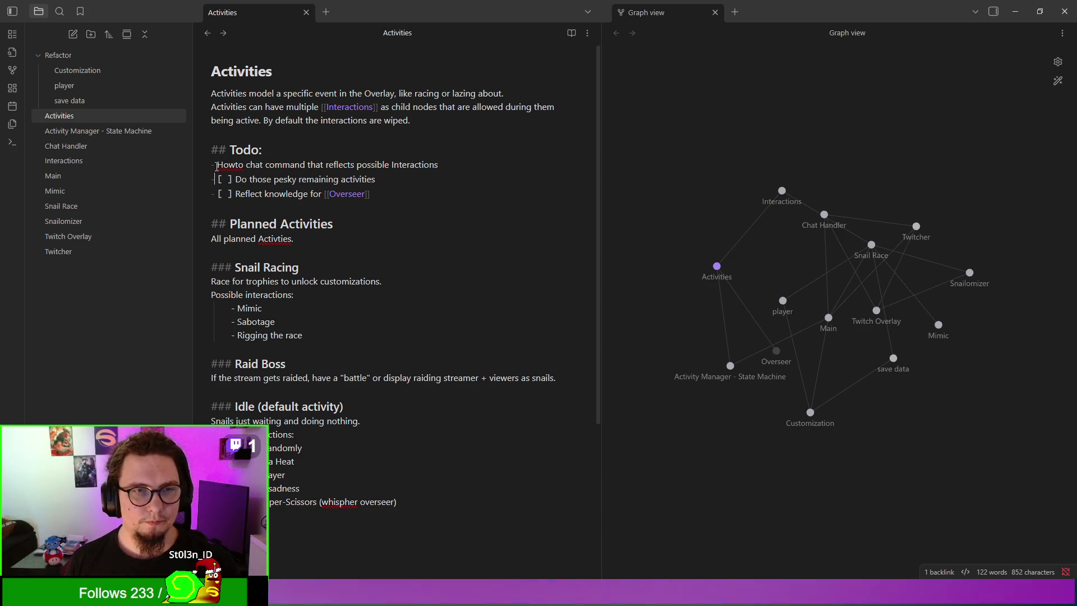
pyautogui.hotkey('ctrl', 'v')
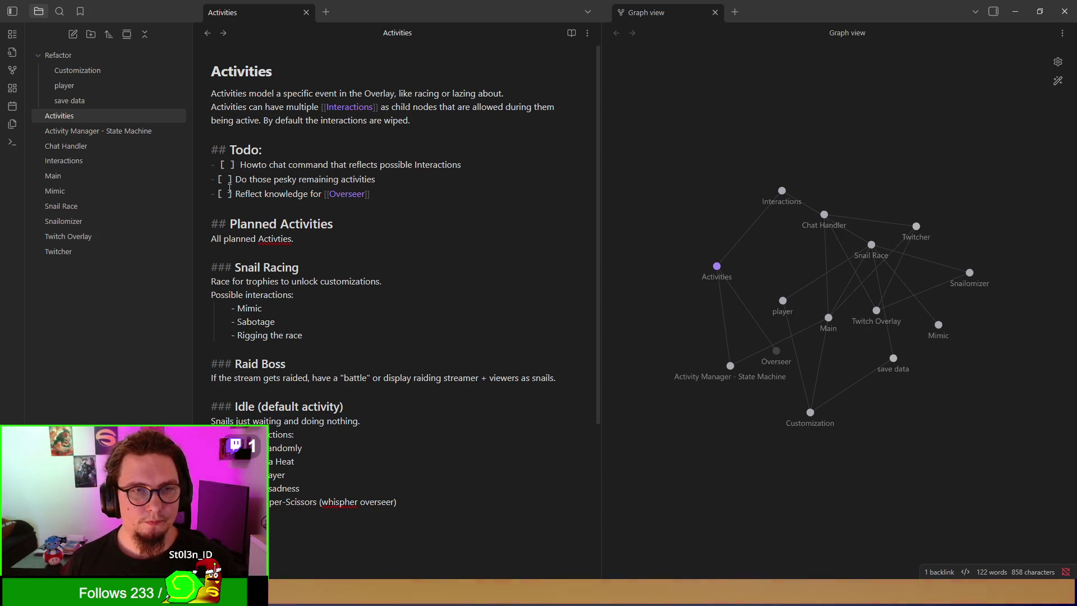
pyautogui.click(220, 164)
pyautogui.press('Delete')
pyautogui.press('Delete')
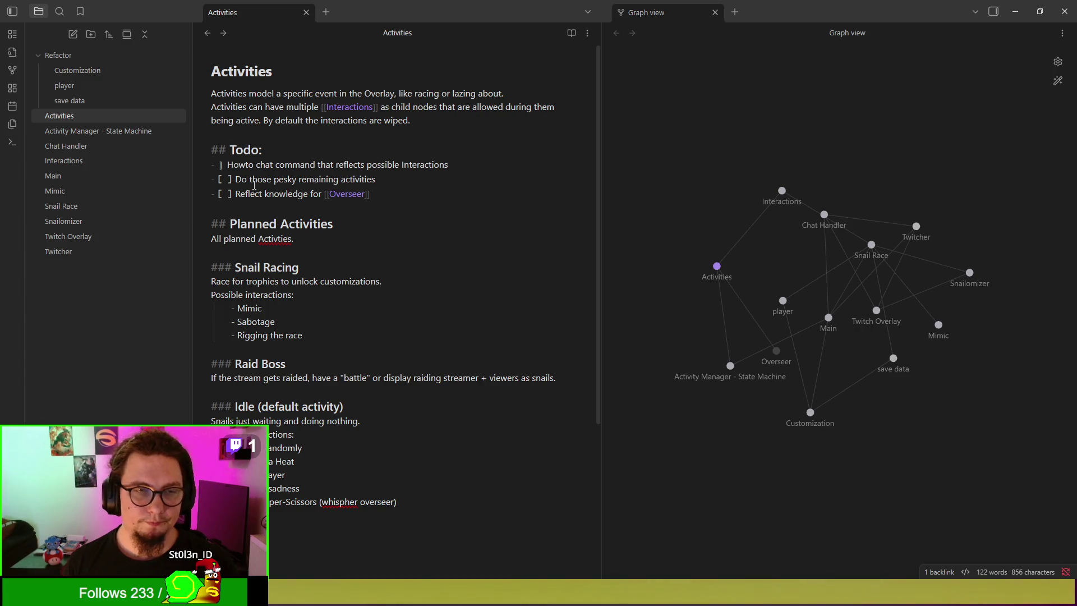
pyautogui.hotkey('ctrl', 'z')
pyautogui.press('Delete')
pyautogui.scroll(-1, 336, 235)
pyautogui.scroll(1, 368, 253)
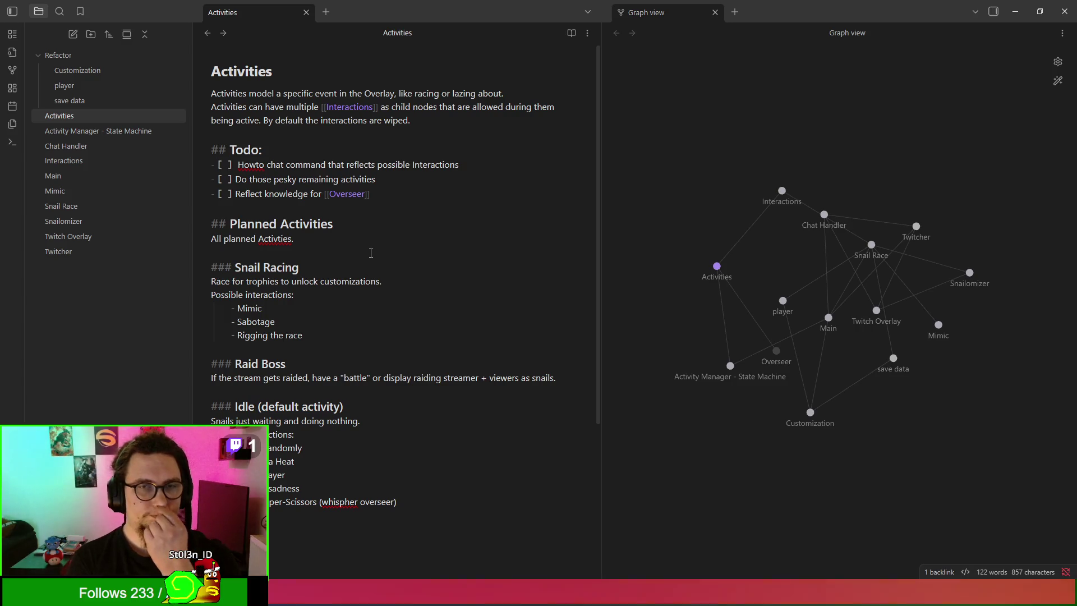
# Step: Reposition the Howto item in the list and end its line with 'AND/OR'
pyautogui.tripleClick(487, 179)
pyautogui.click(481, 165)
pyautogui.doubleClick(481, 165)
pyautogui.moveTo(482, 165); pyautogui.dragTo(475, 153)
pyautogui.press('BackSpace')
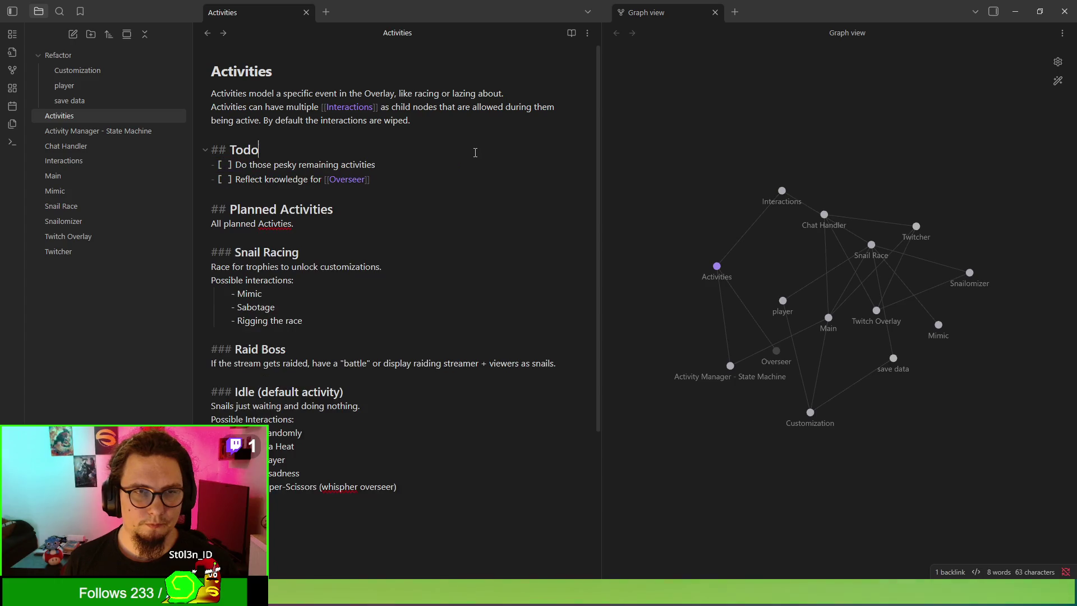
pyautogui.hotkey('ctrl', 'z')
pyautogui.write('OR')
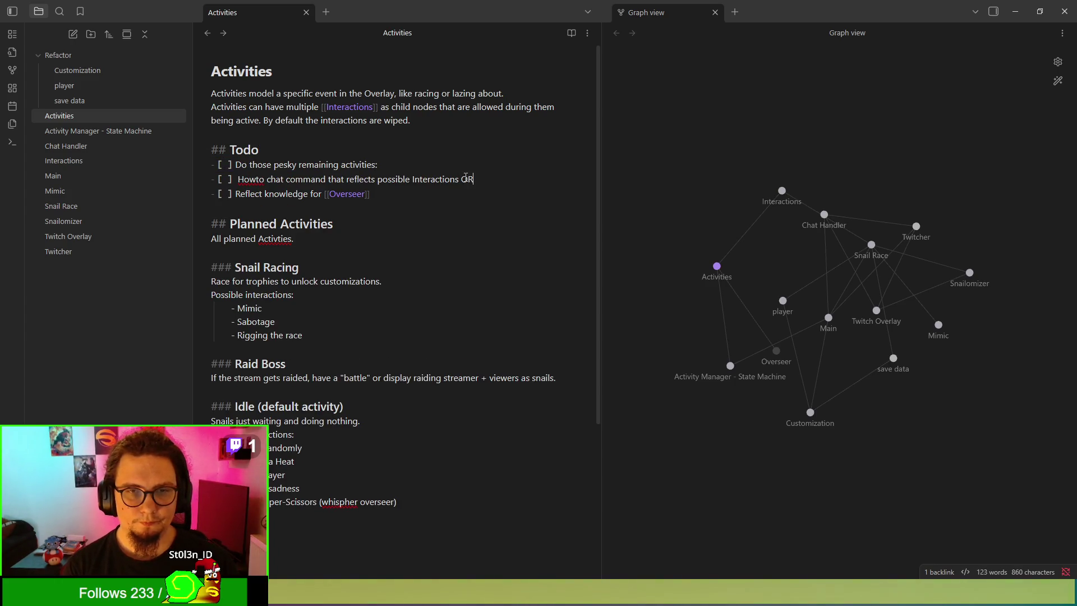
pyautogui.press('BackSpace')
pyautogui.press('BackSpace')
pyautogui.write('AND')
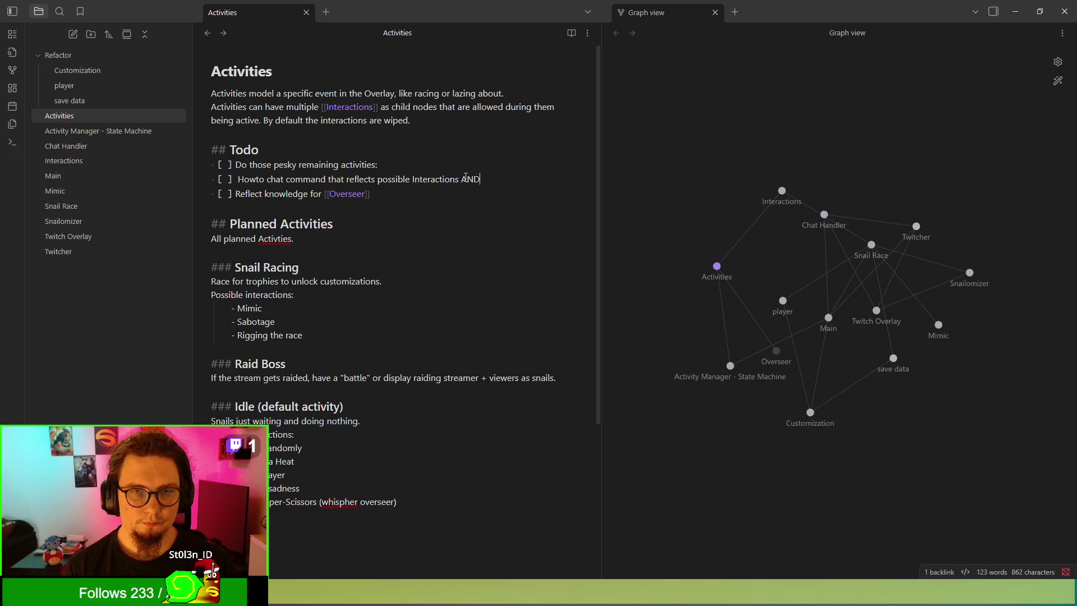
pyautogui.write('/OR')
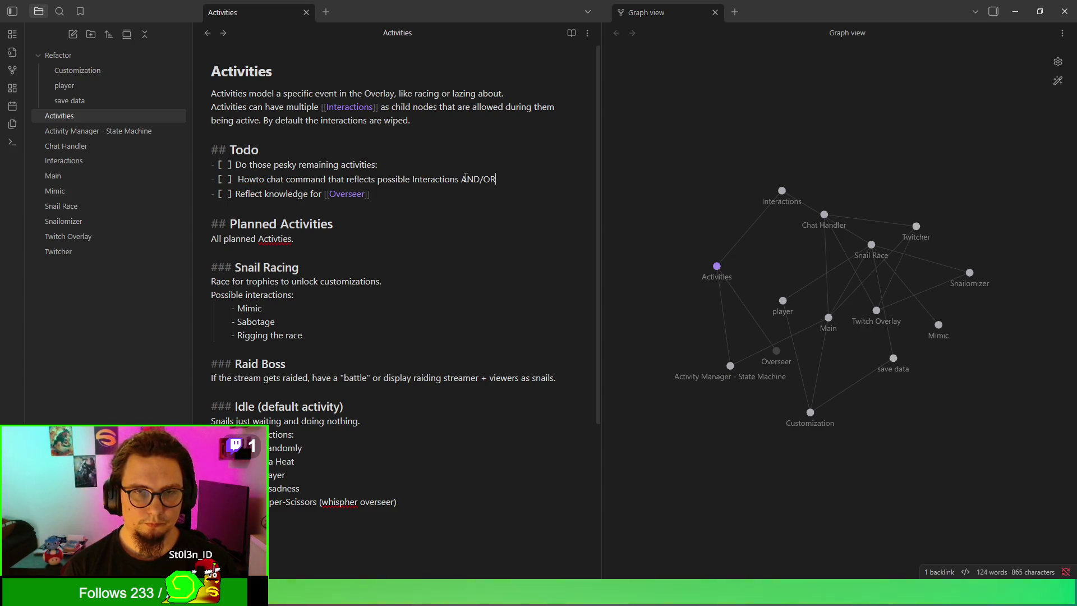
pyautogui.press('BackSpace')
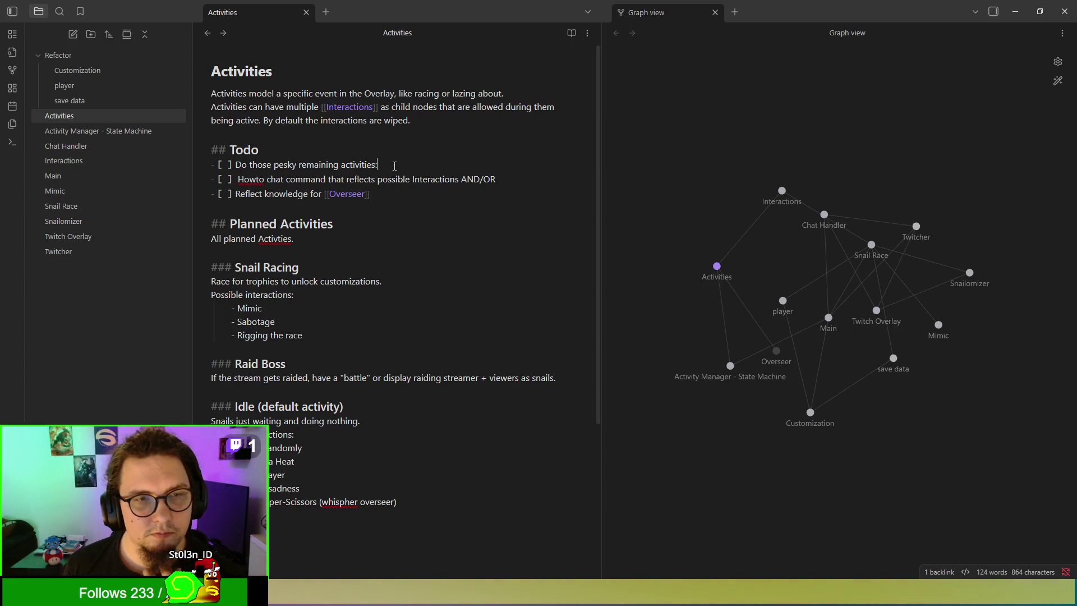
pyautogui.click(395, 165)
# Step: Move 'Do those pesky remaining activities:' to the end of the Todo list, below the Overseer task
pyautogui.hotkey('alt', 'Down')
pyautogui.hotkey('alt', 'Down')
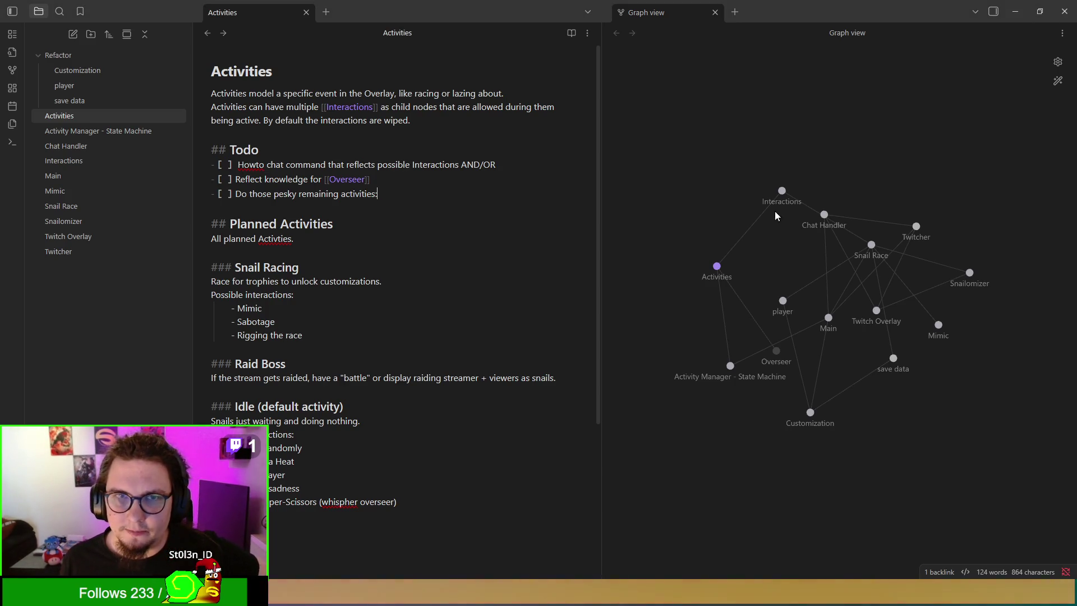
pyautogui.scroll(-2, 522, 388)
pyautogui.scroll(2, 522, 387)
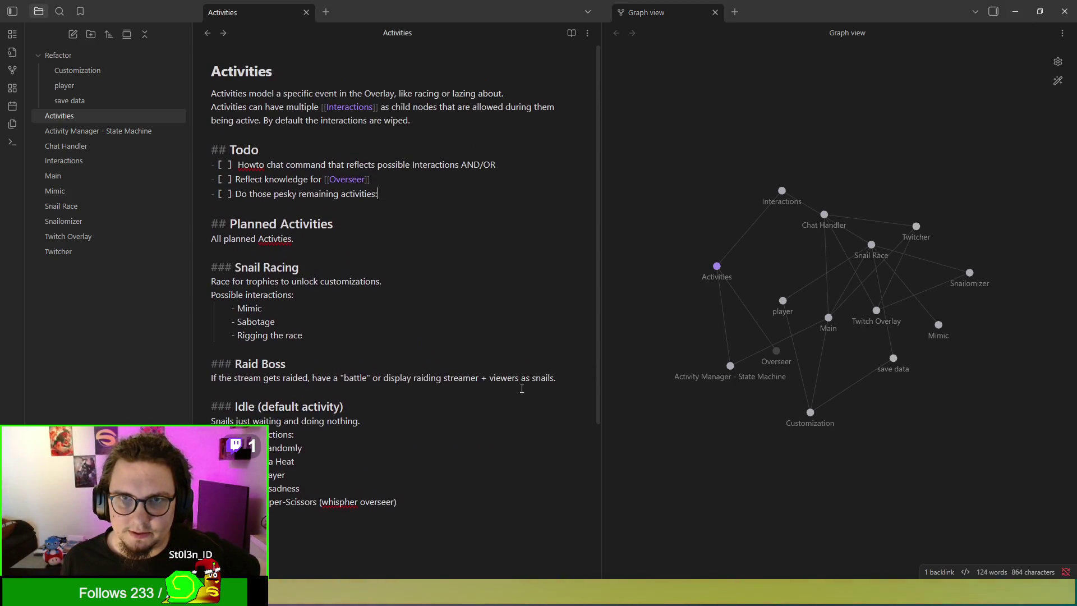
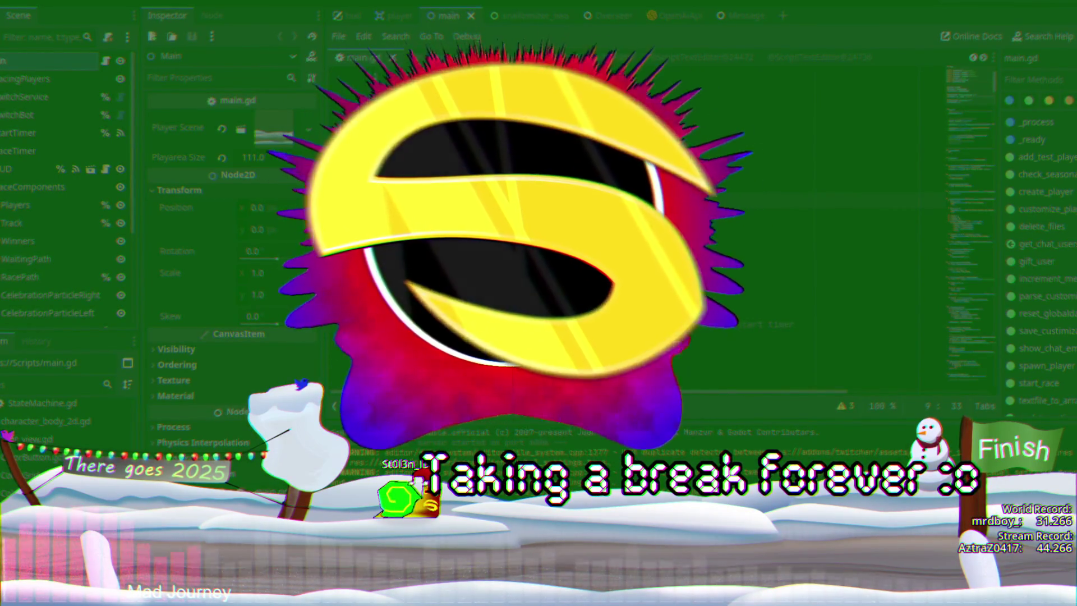
# Step: Show the Godot editor with main.gd on stream and put the caret on empty line 11
pyautogui.click(598, 321)
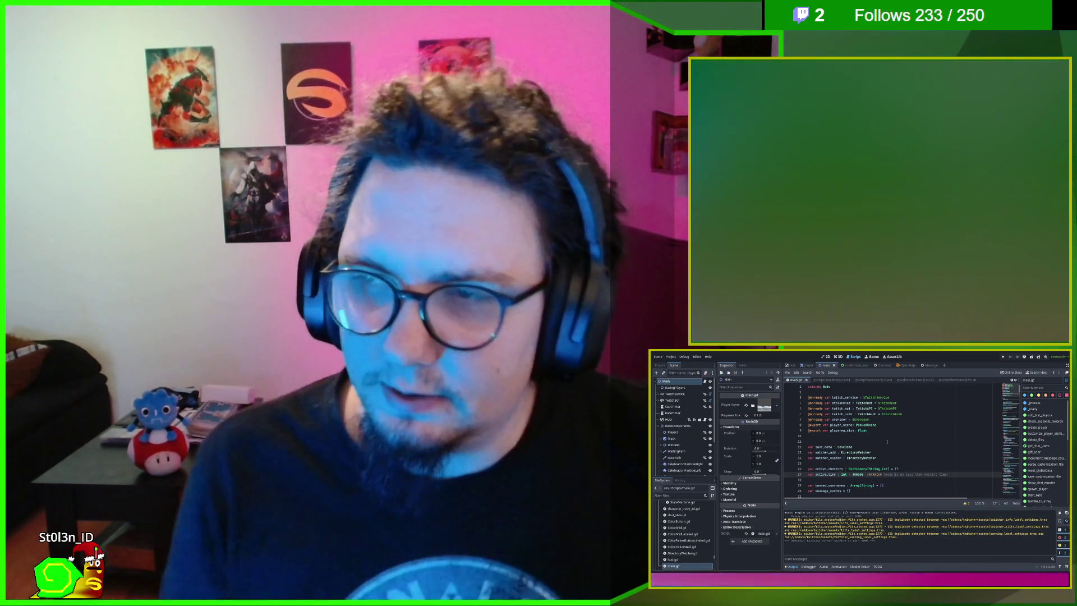
pyautogui.click(888, 442)
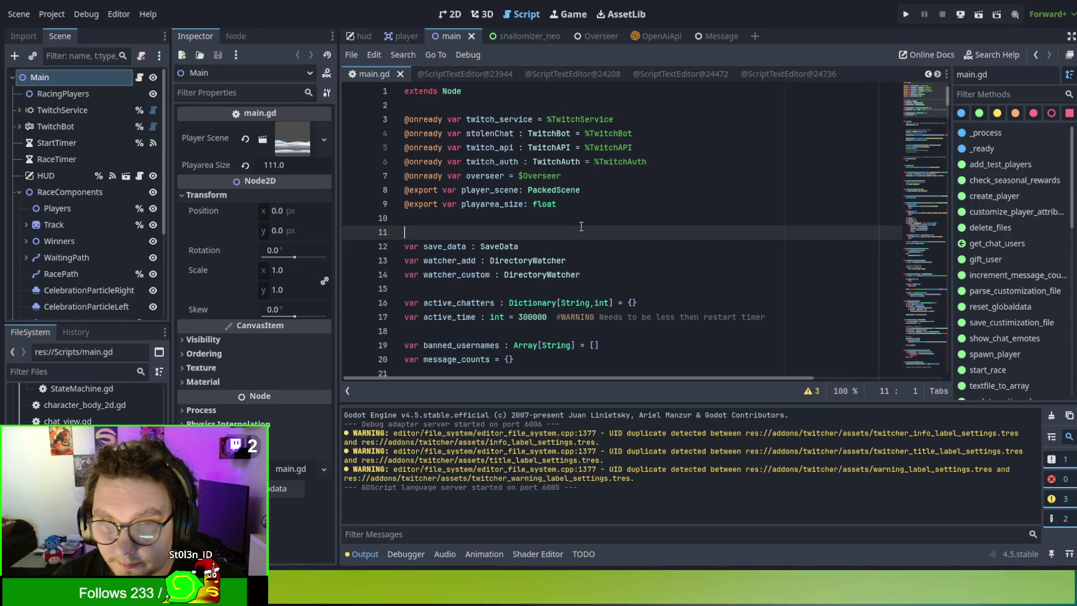
# Step: Scroll past main.gd's variable declarations and select active_time, set to 300000, on line 17
pyautogui.scroll(-1, 579, 225)
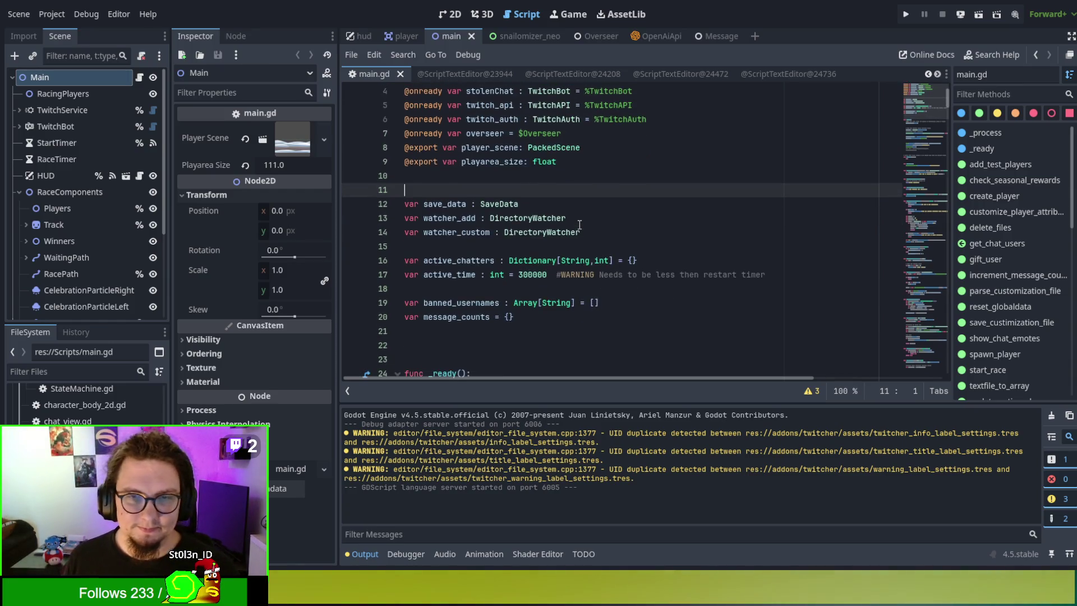
pyautogui.scroll(-1, 579, 224)
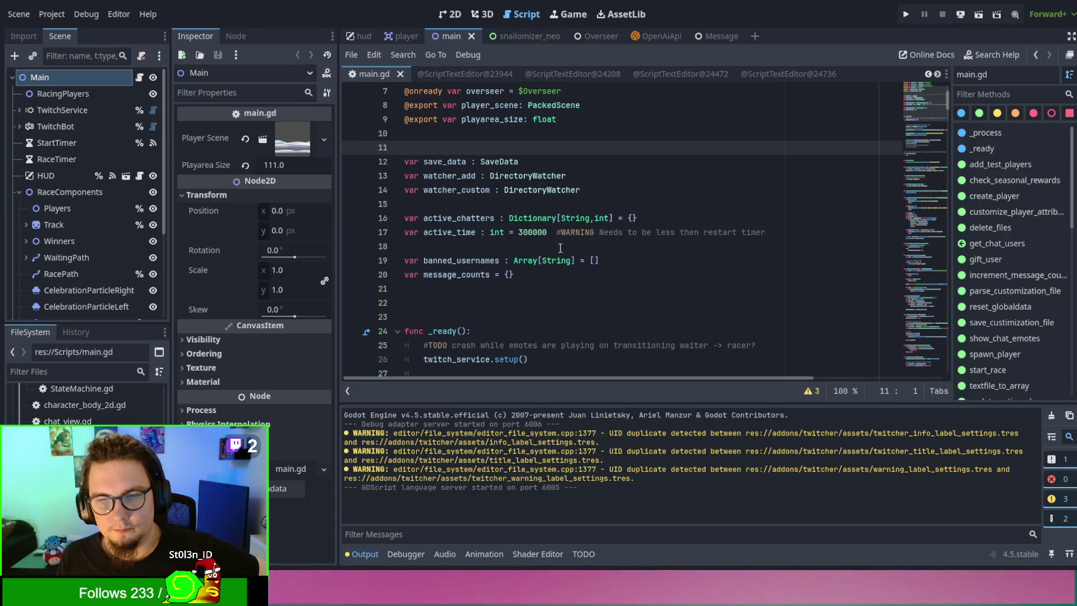
pyautogui.click(466, 209)
pyautogui.doubleClick(465, 218)
pyautogui.doubleClick(465, 232)
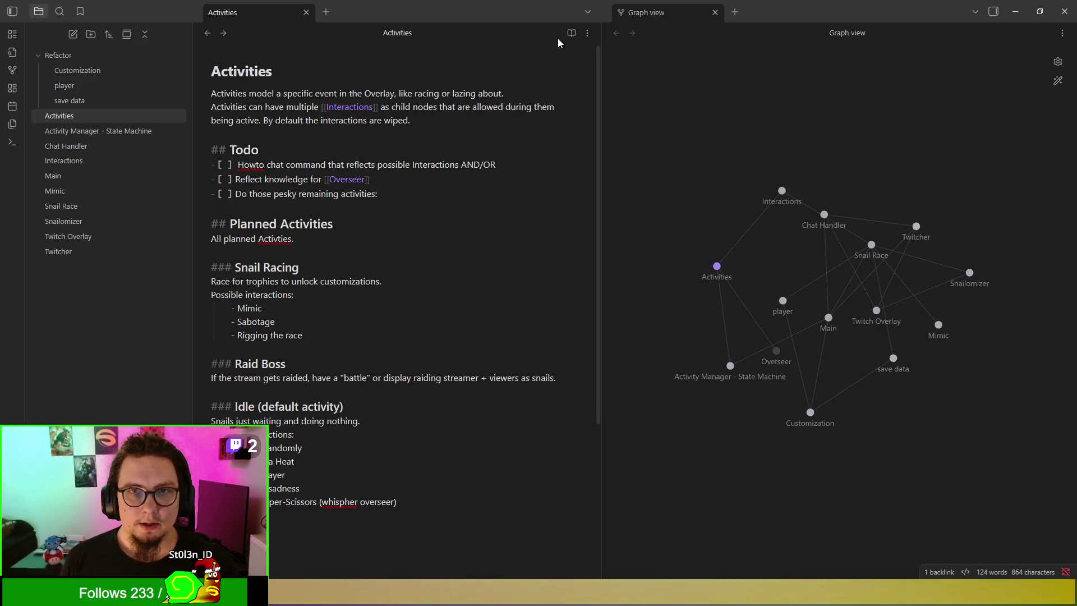
# Step: Preview the Activities note in reading view, then return to editing with the note unchanged
pyautogui.click(570, 34)
pyautogui.scroll(-3, 439, 308)
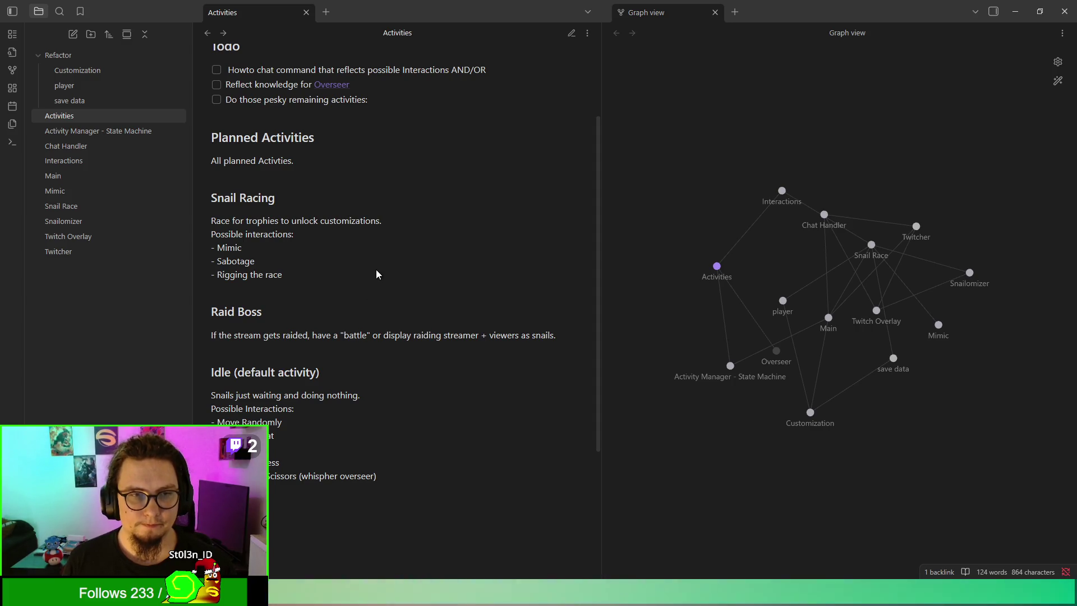
pyautogui.click(571, 33)
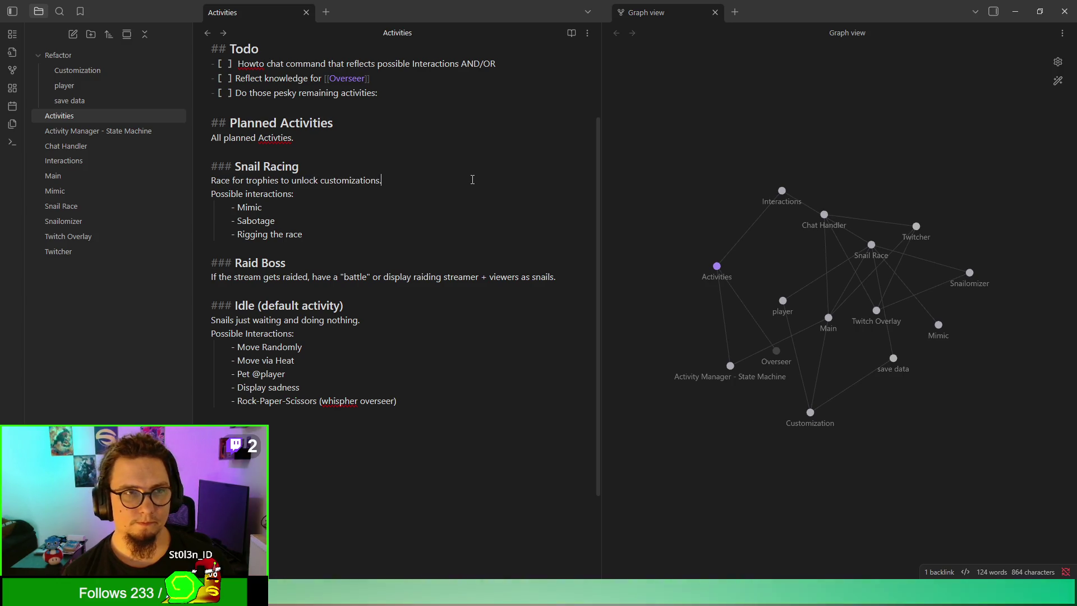
pyautogui.press('Return')
pyautogui.press('BackSpace')
pyautogui.press('BackSpace')
pyautogui.write('.')
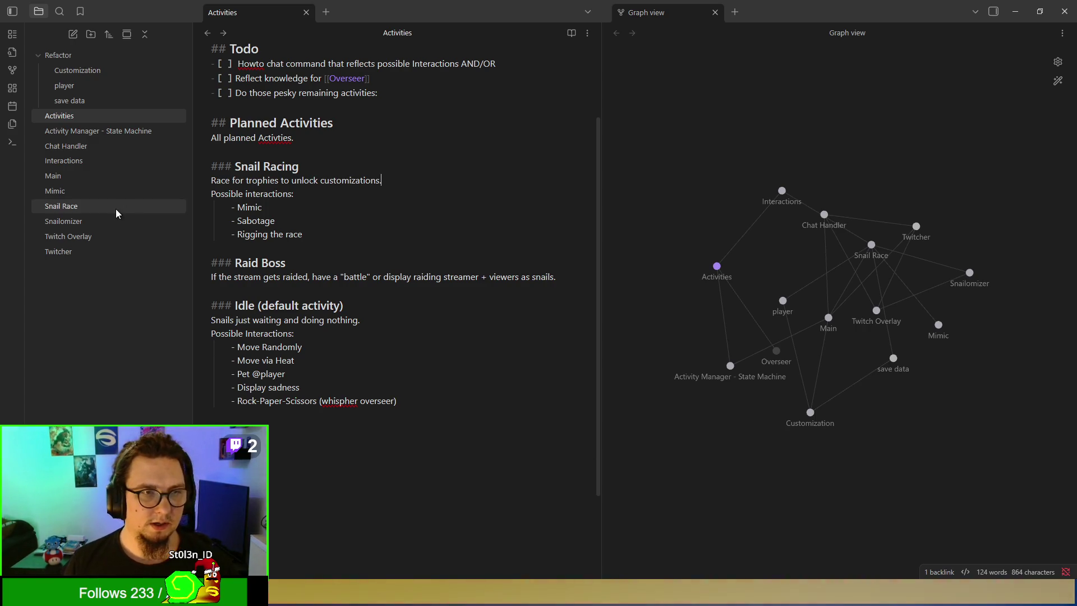
# Step: Open the Snail Race note and draft a new bullet under Debug Tools
pyautogui.click(117, 212)
pyautogui.scroll(-4, 392, 252)
pyautogui.scroll(4, 397, 276)
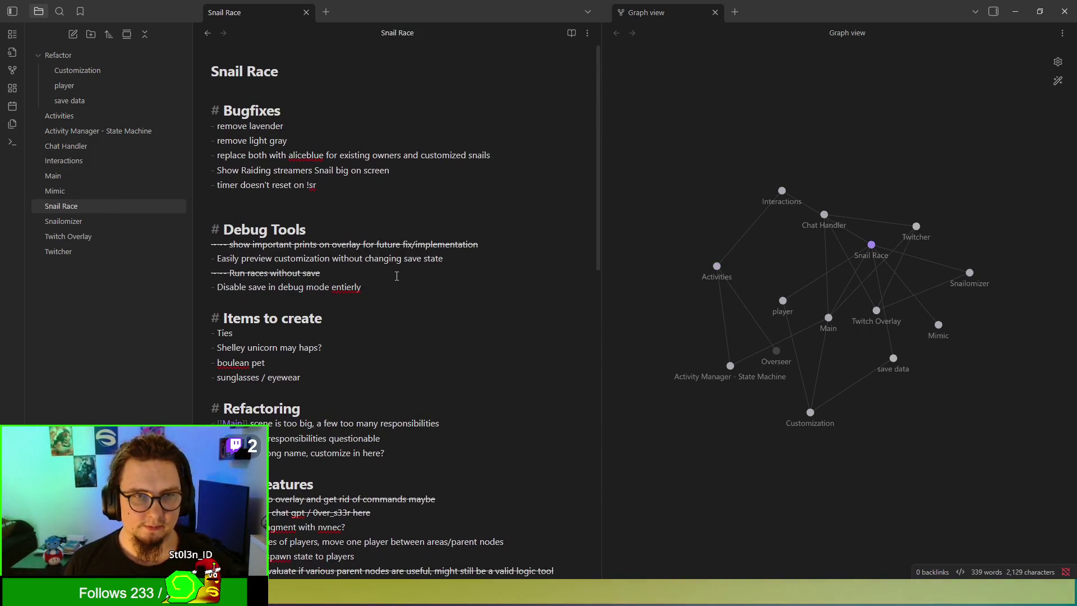
pyautogui.click(404, 285)
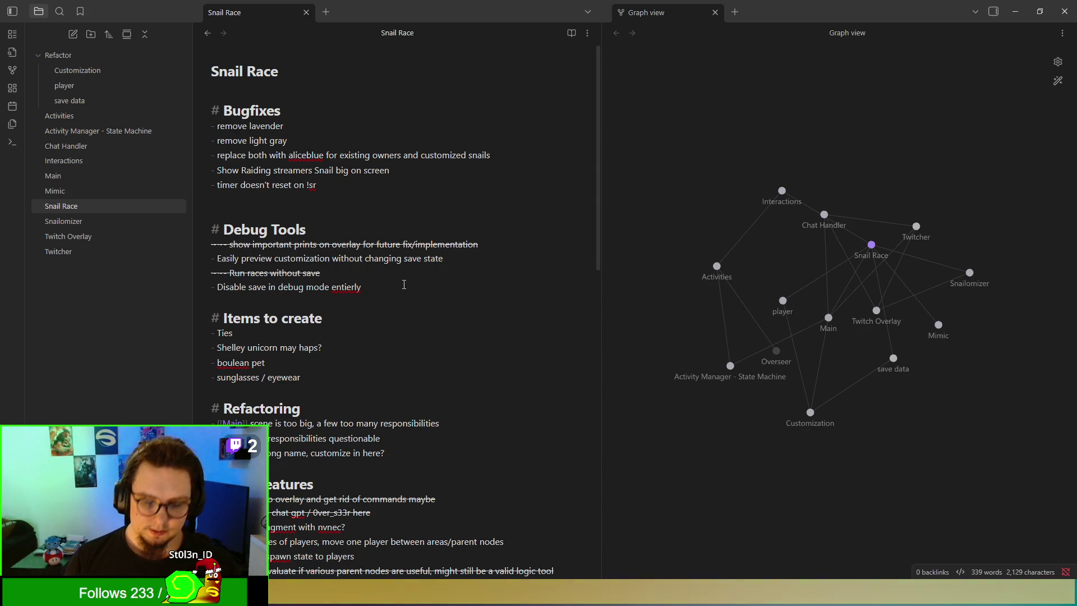
pyautogui.press('Return')
pyautogui.write('Timeo')
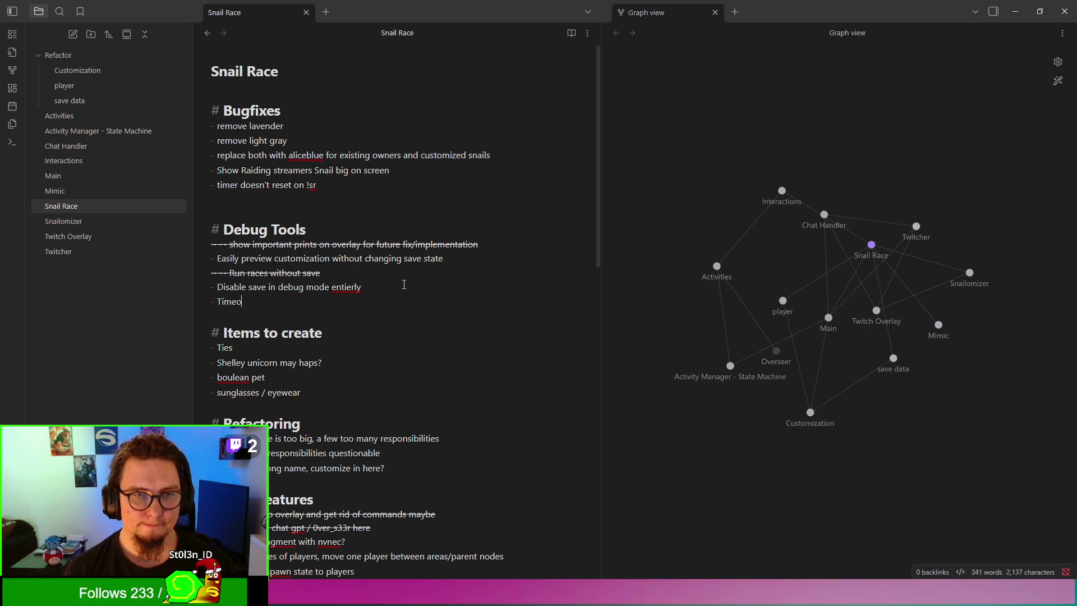
pyautogui.press('BackSpace')
pyautogui.press('BackSpace')
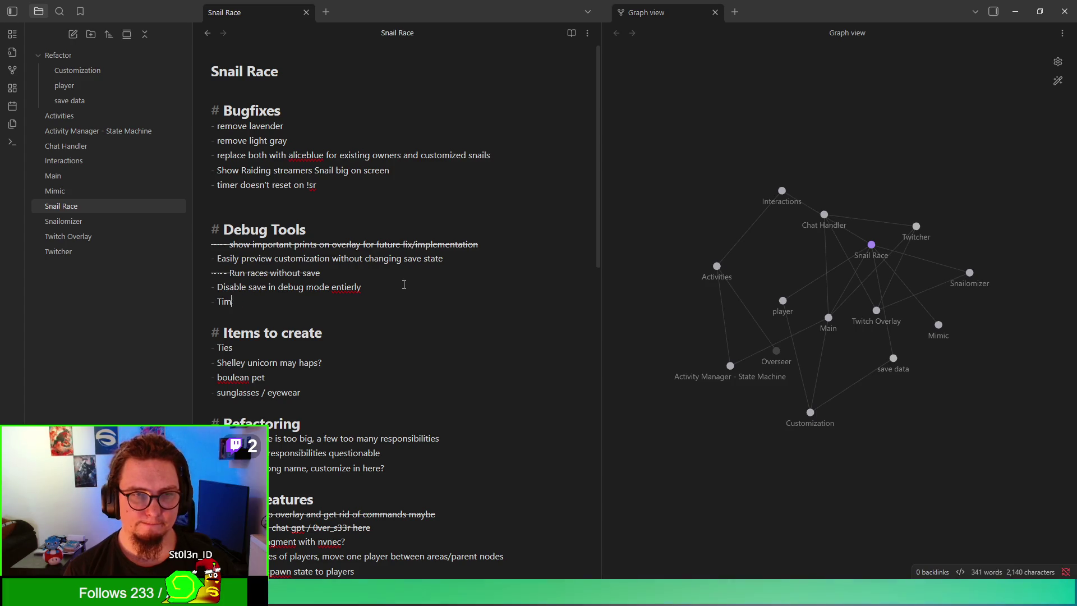
pyautogui.press('BackSpace')
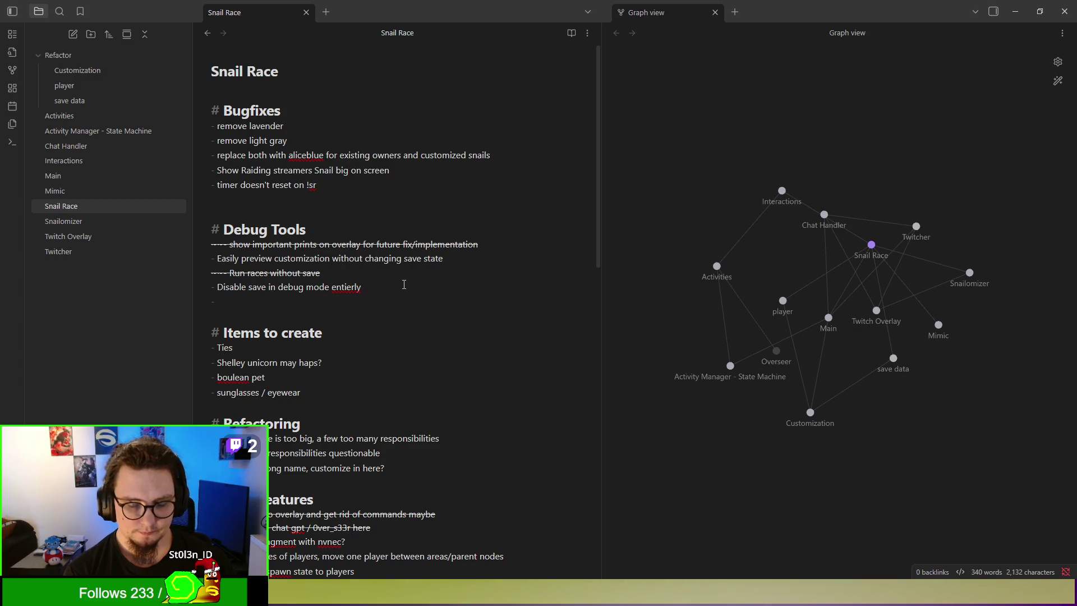
pyautogui.write('Animate Track')
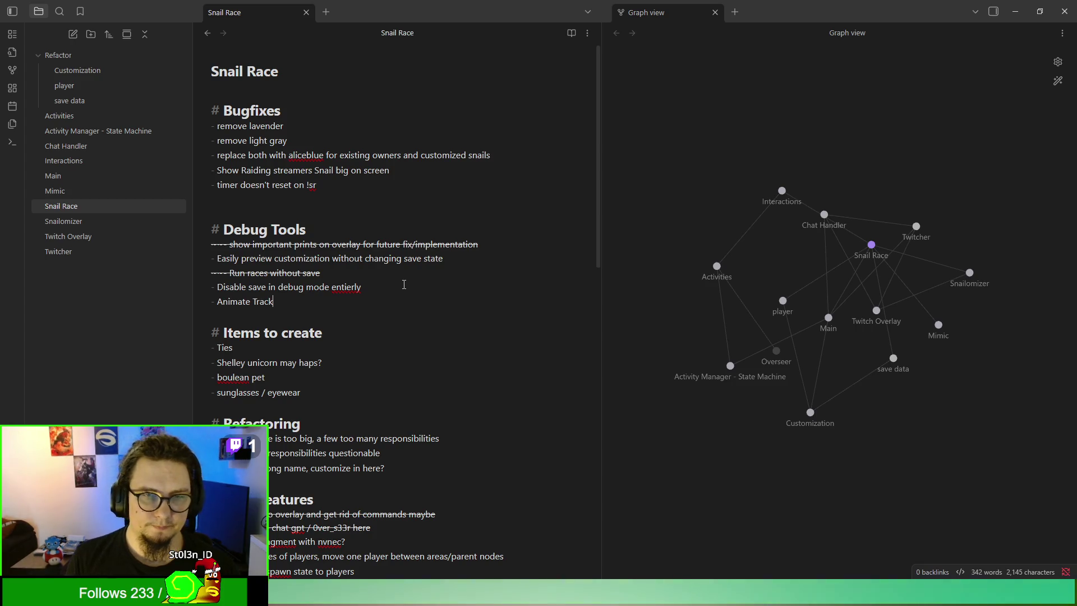
# Step: Undo the Debug Tools bullet edits so the note stays unchanged, then minimize Obsidian
pyautogui.hotkey('ctrl', 'z')
pyautogui.scroll(-5, 404, 285)
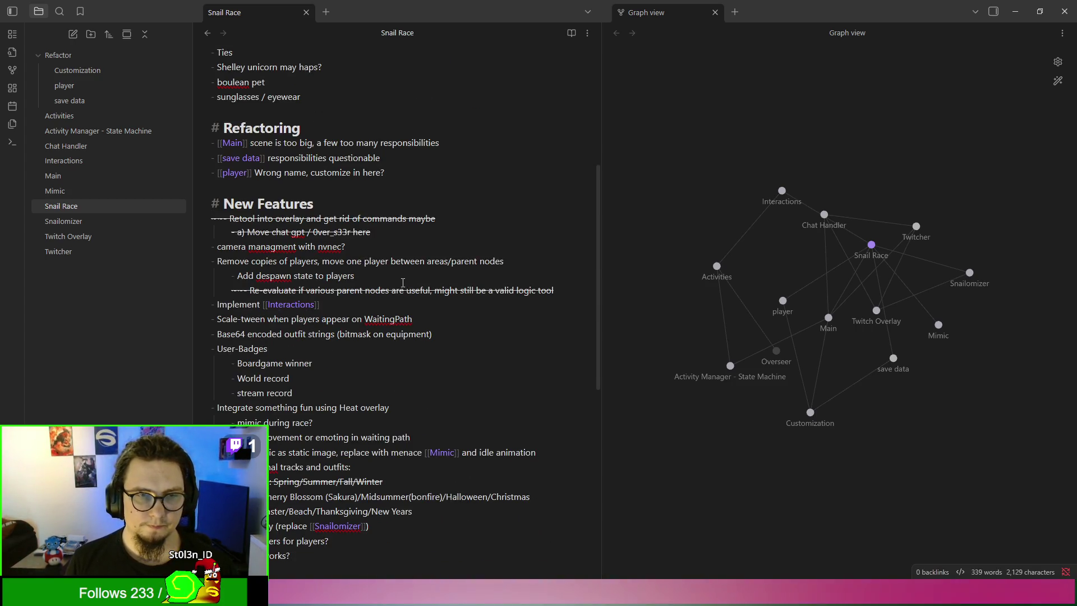
pyautogui.hotkey('ctrl', 'shift', 'z')
pyautogui.hotkey('ctrl', 'shift', 'z')
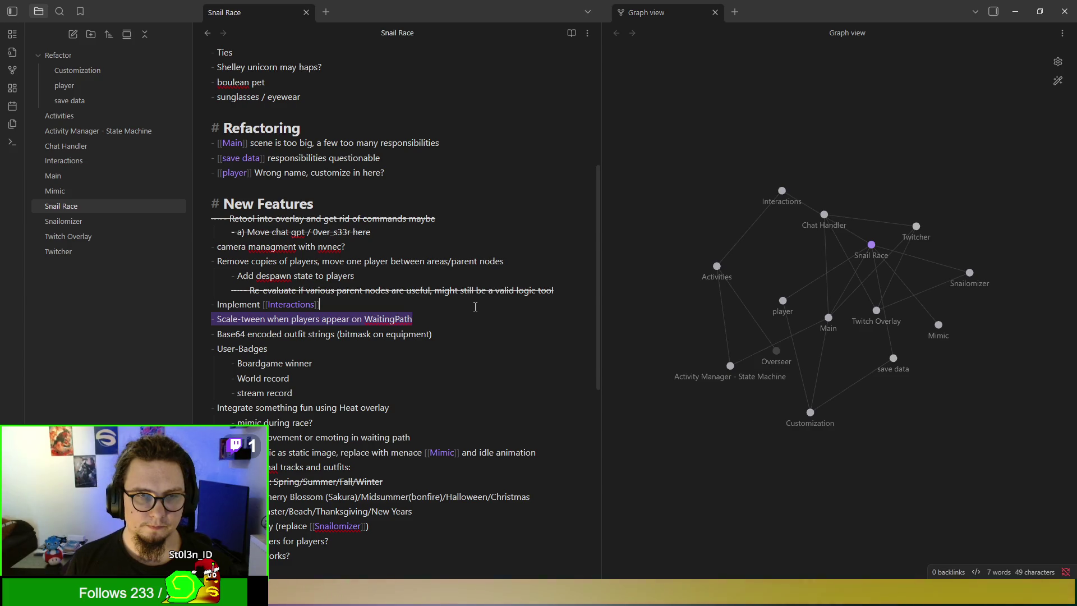
pyautogui.scroll(5, 487, 175)
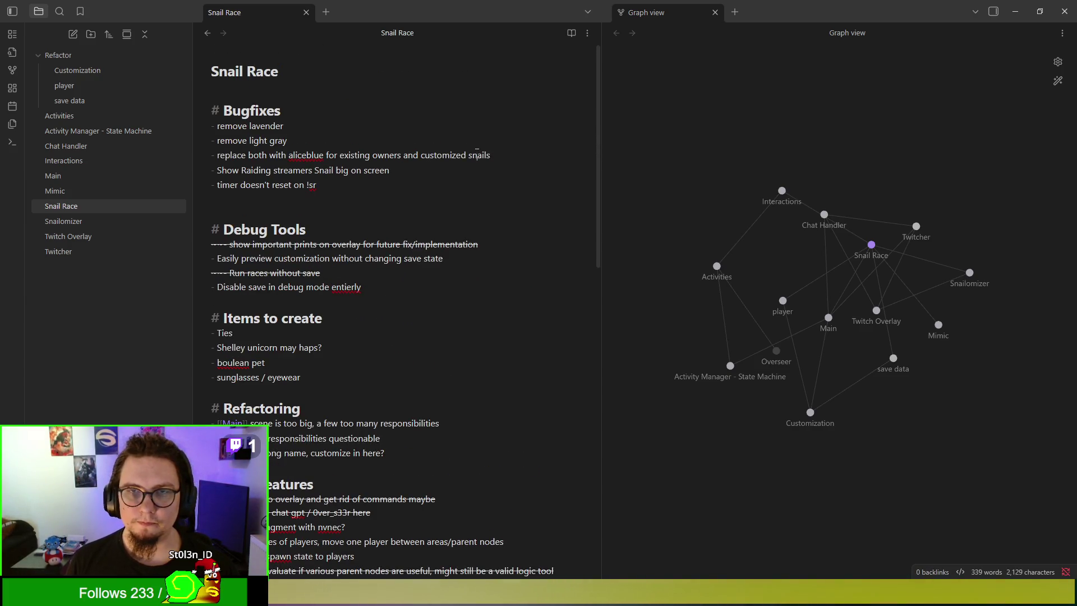
pyautogui.click(1015, 11)
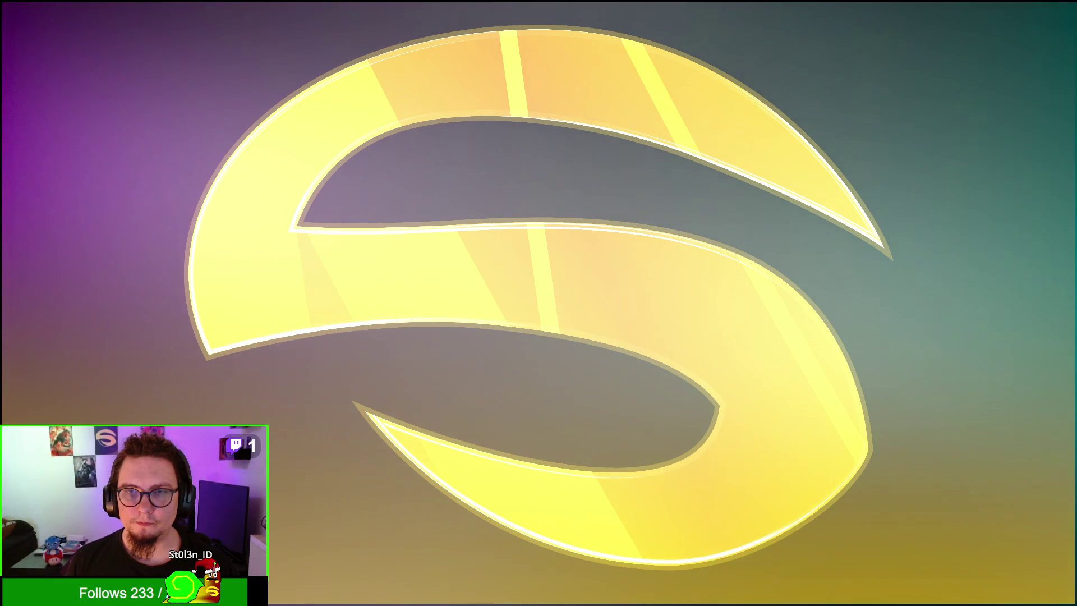
# Step: Back in main.gd, expand ActivityController and inspect the ActivityIdle and ActivityRacing nodes
pyautogui.hotkey('alt', 'Tab')
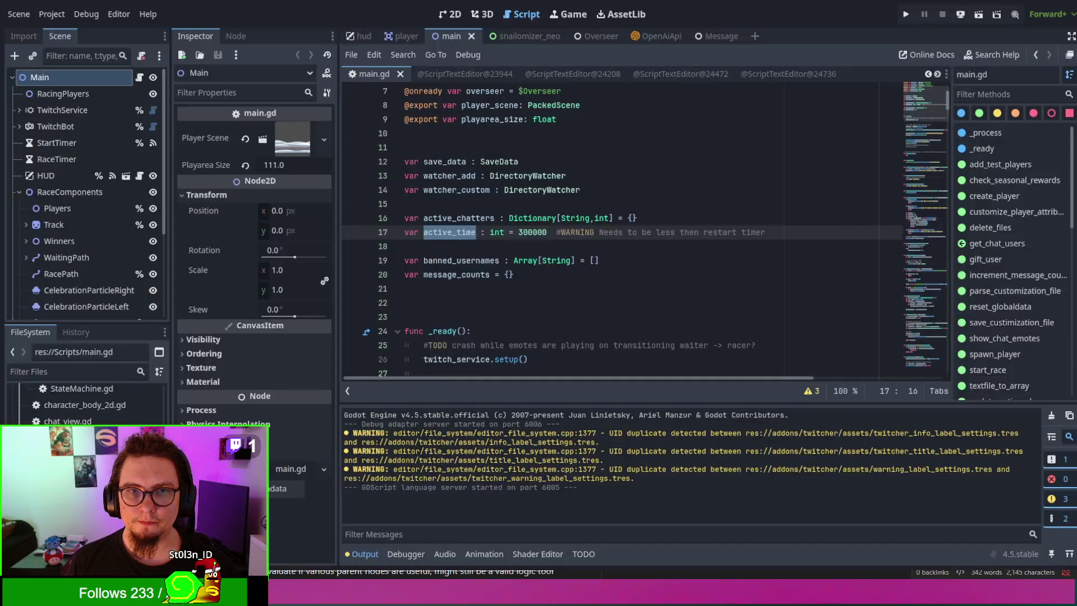
pyautogui.click(660, 281)
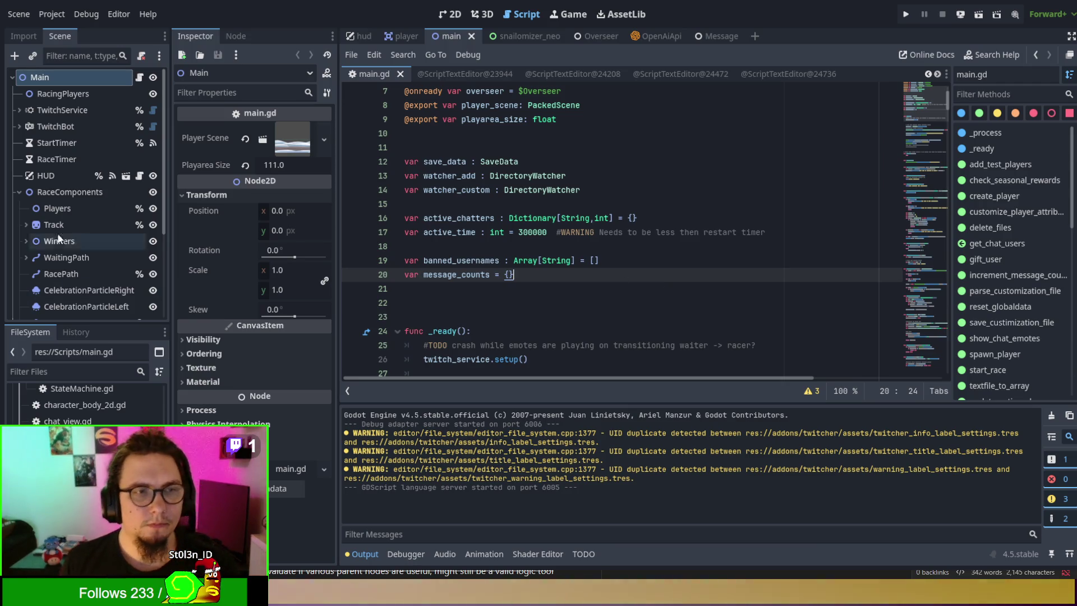
pyautogui.scroll(-5, 52, 230)
pyautogui.click(75, 245)
pyautogui.click(76, 258)
pyautogui.click(76, 282)
pyautogui.click(77, 261)
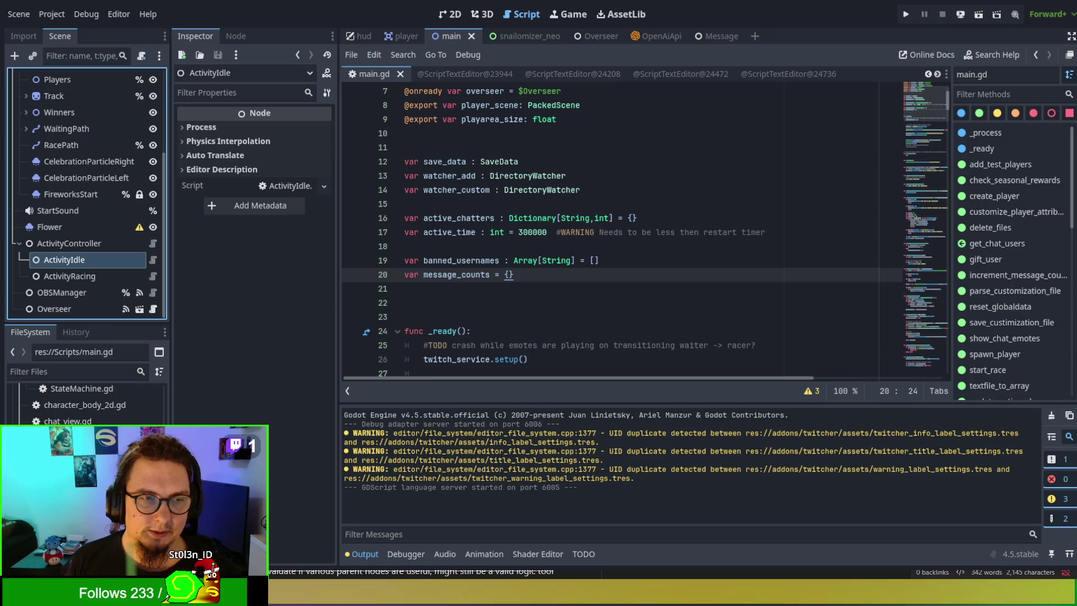
pyautogui.click(59, 276)
pyautogui.click(151, 276)
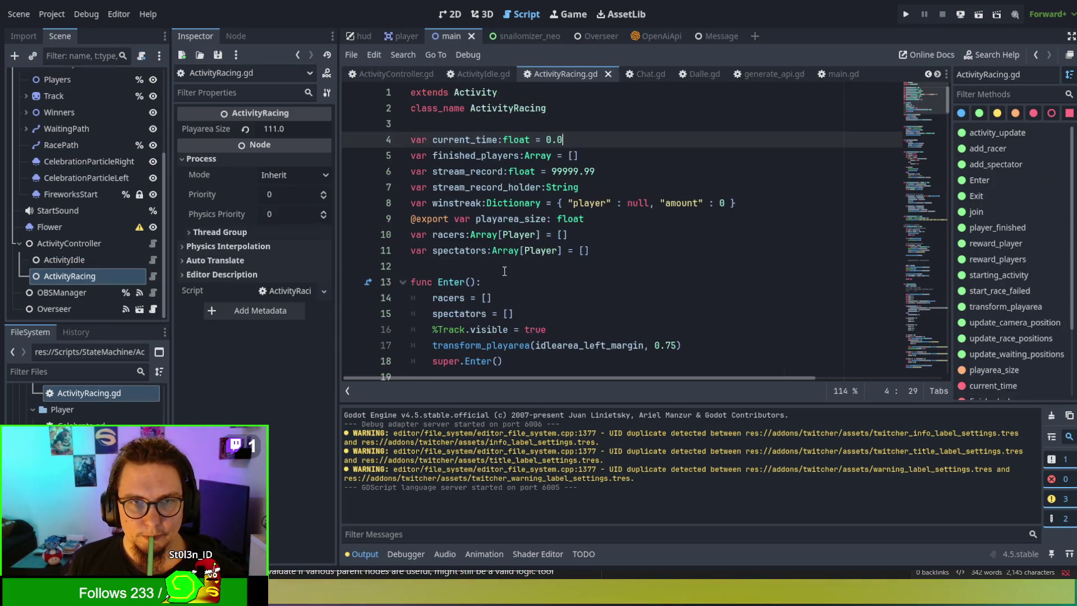
pyautogui.scroll(-3, 544, 235)
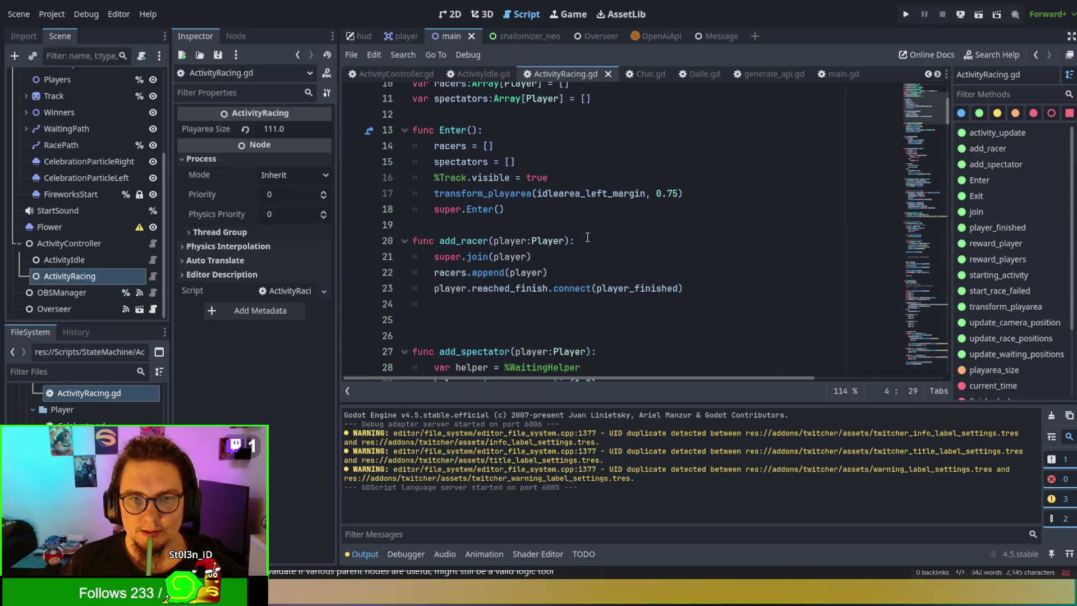
pyautogui.tripleClick(443, 179)
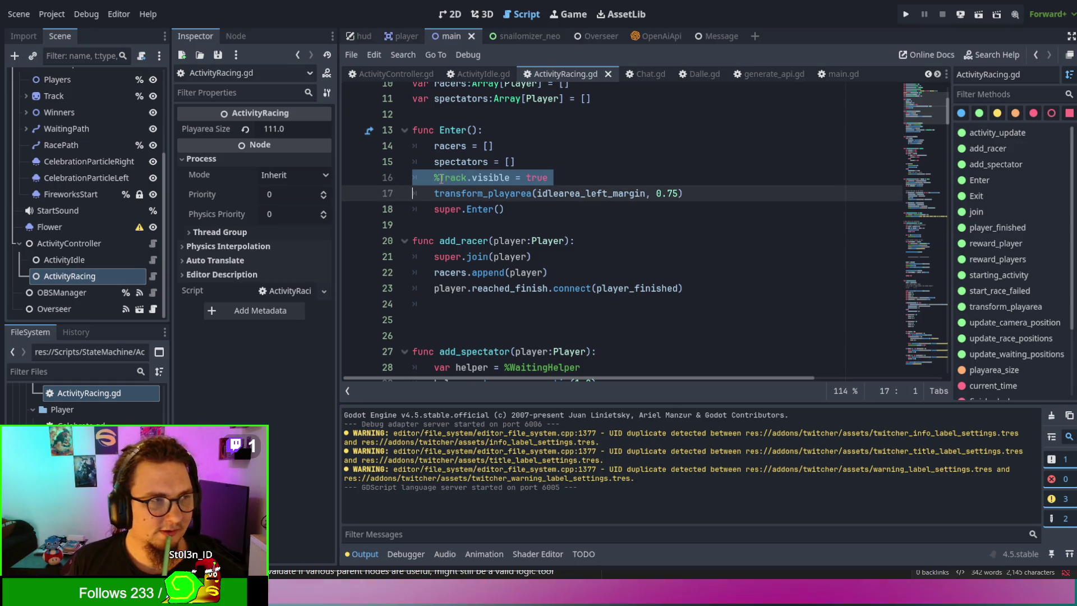
pyautogui.doubleClick(443, 179)
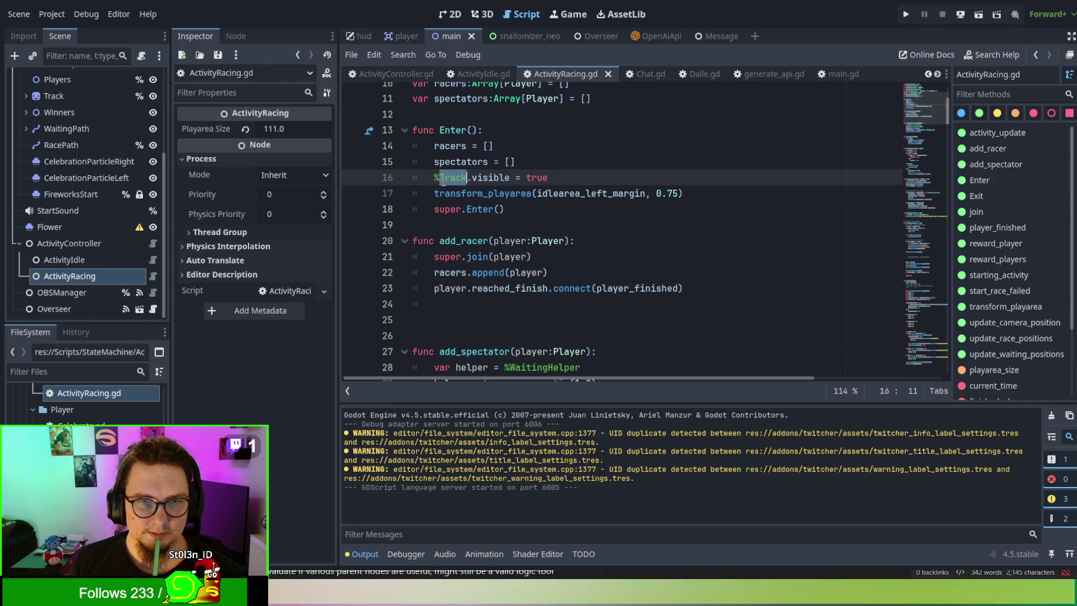
pyautogui.scroll(-2, 443, 179)
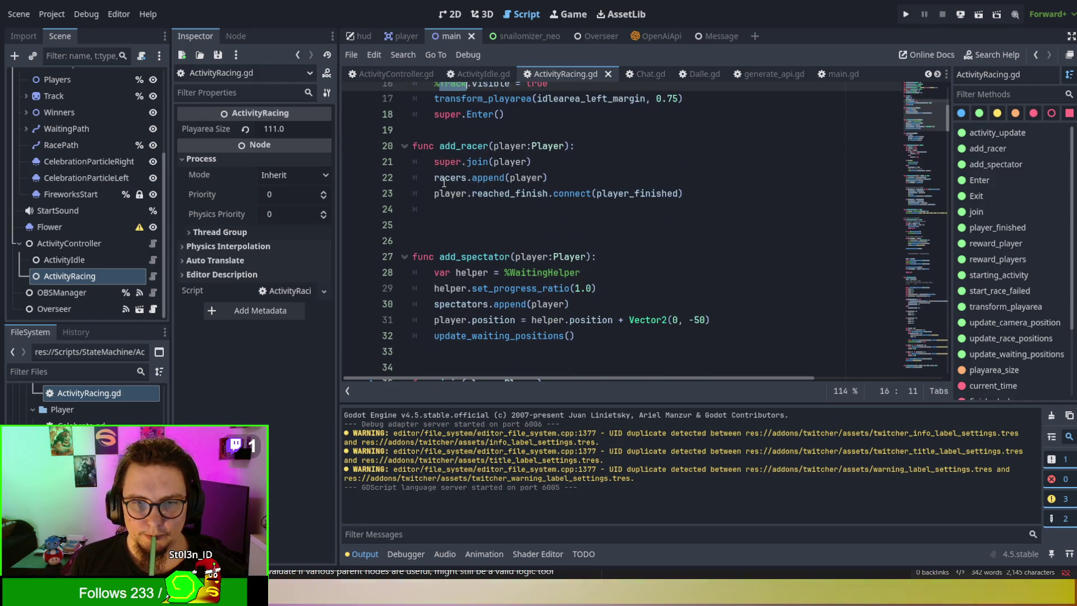
pyautogui.doubleClick(547, 272)
pyautogui.scroll(-2, 548, 278)
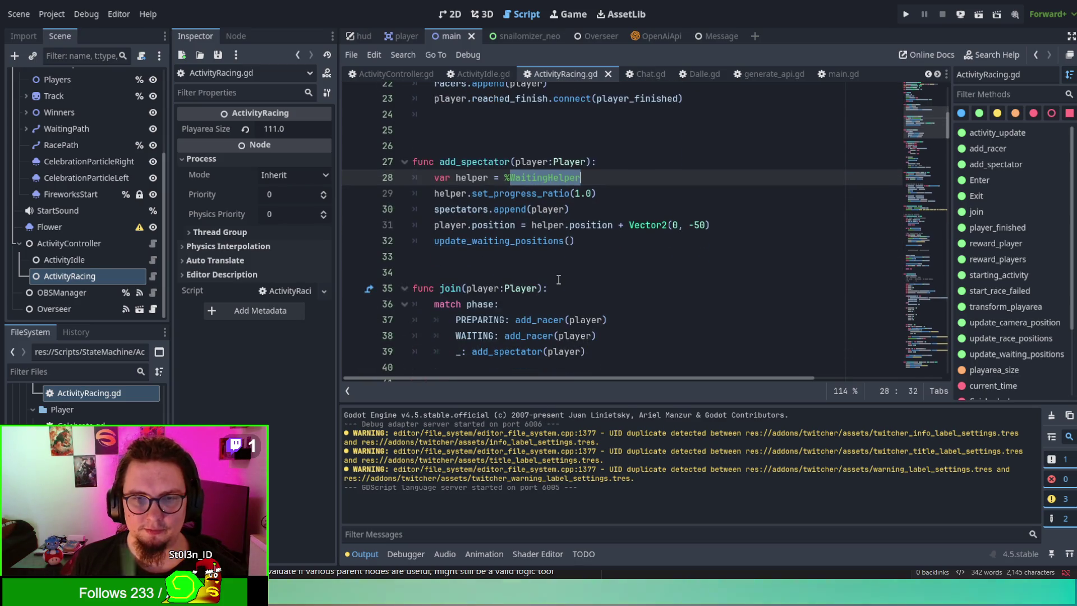
pyautogui.scroll(-2, 559, 264)
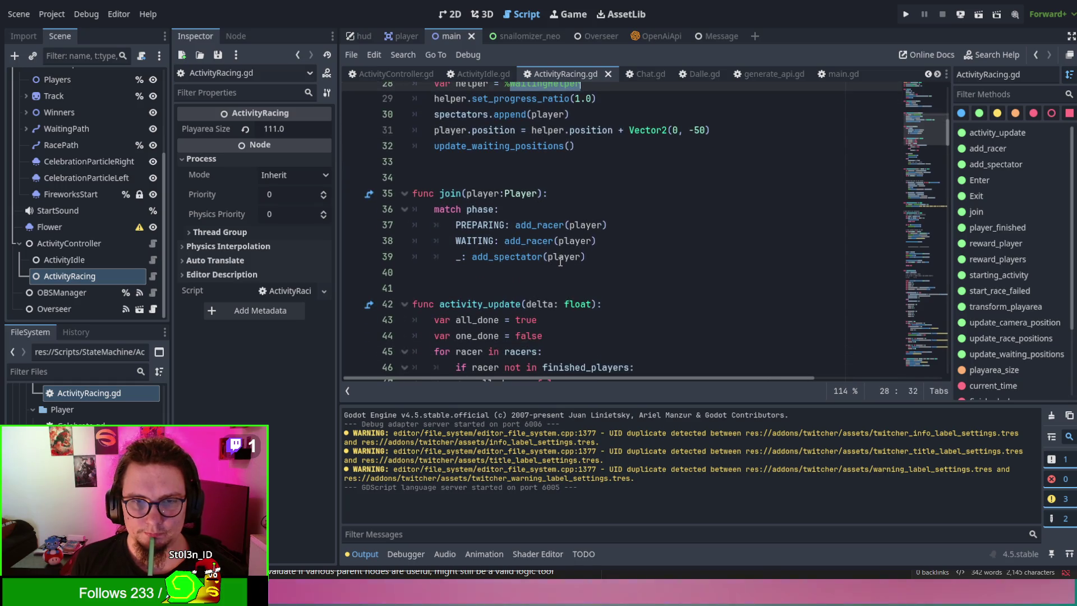
pyautogui.scroll(-1, 559, 262)
pyautogui.scroll(-1, 560, 262)
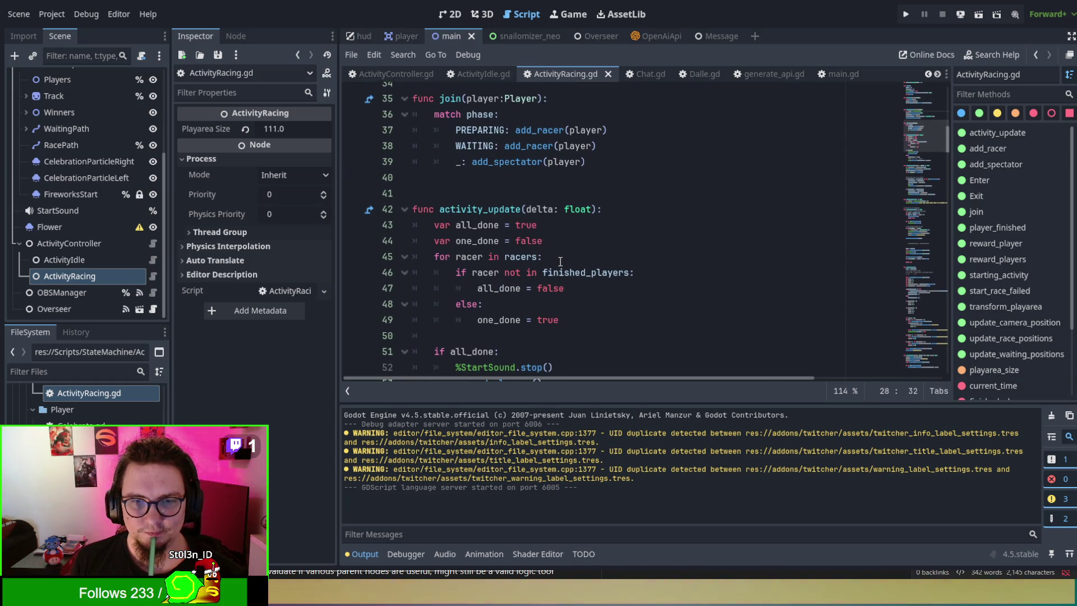
pyautogui.scroll(-2, 560, 261)
pyautogui.scroll(5, 560, 261)
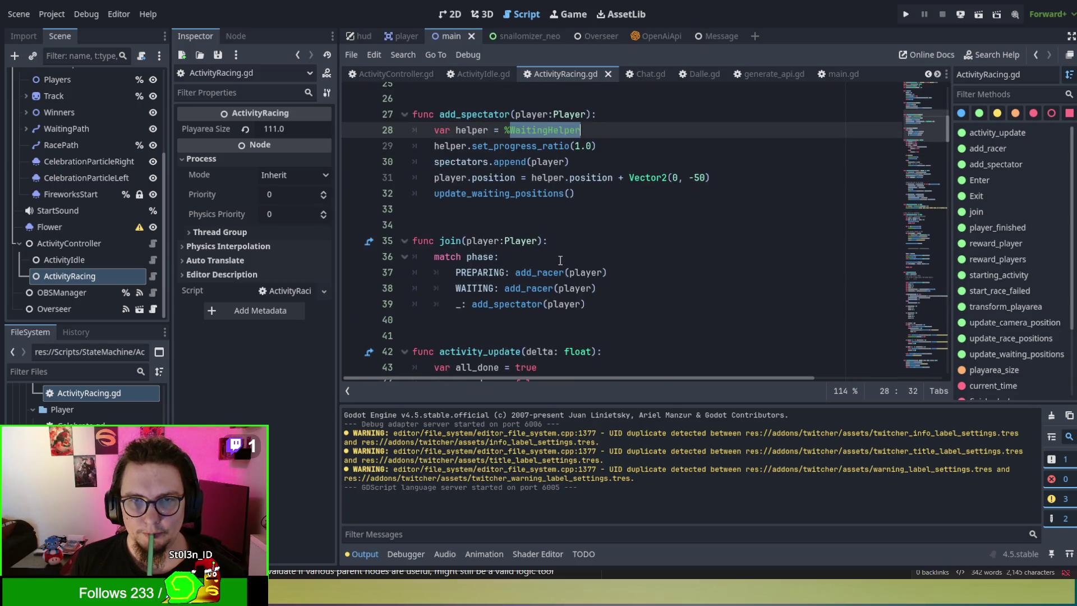
pyautogui.scroll(-5, 560, 261)
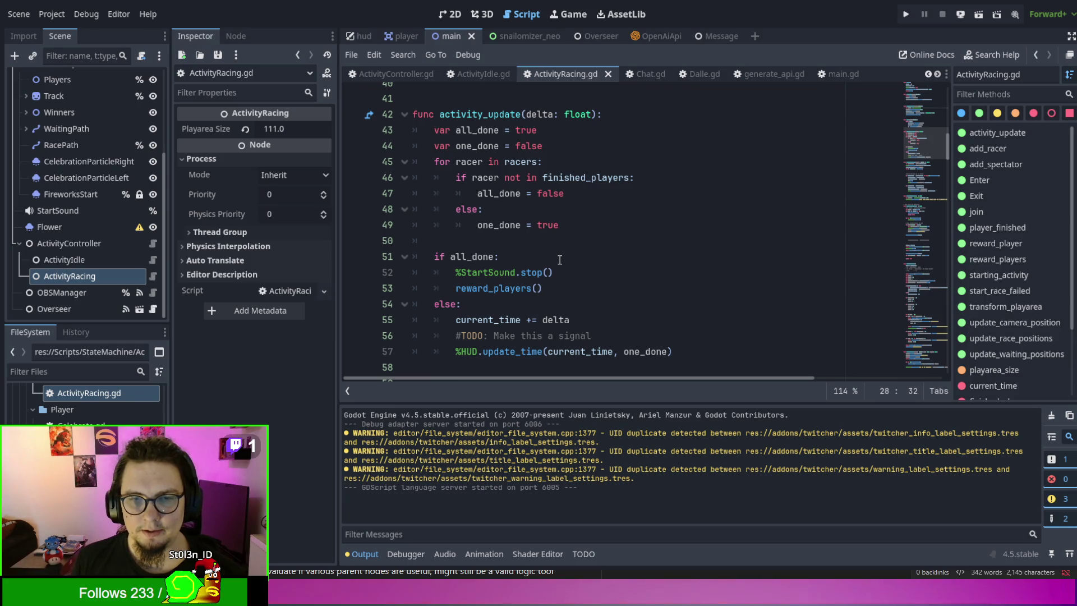
pyautogui.scroll(-1, 560, 260)
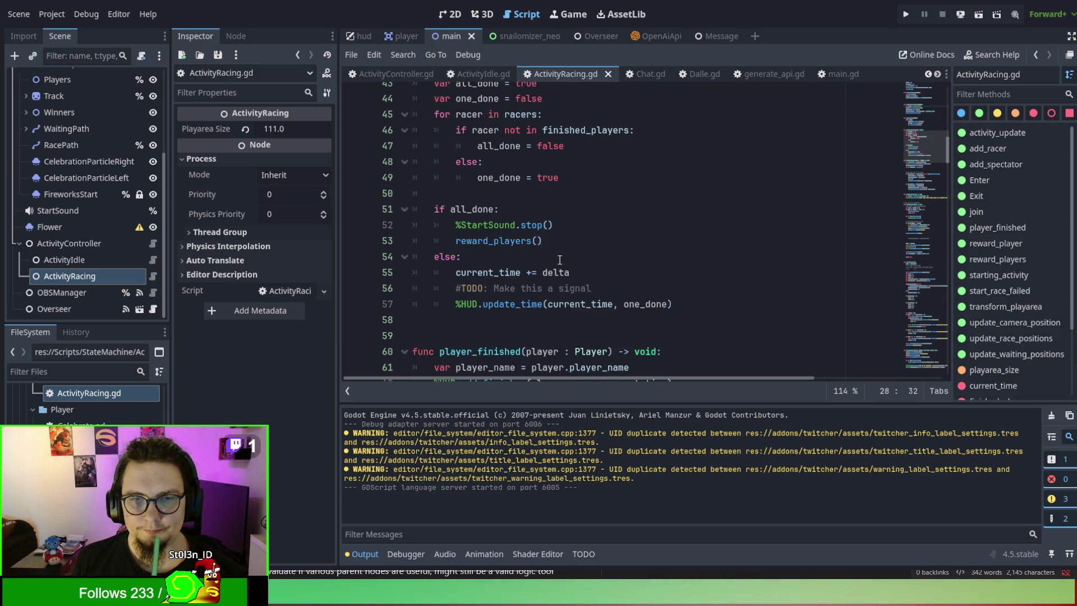
pyautogui.scroll(-1, 559, 261)
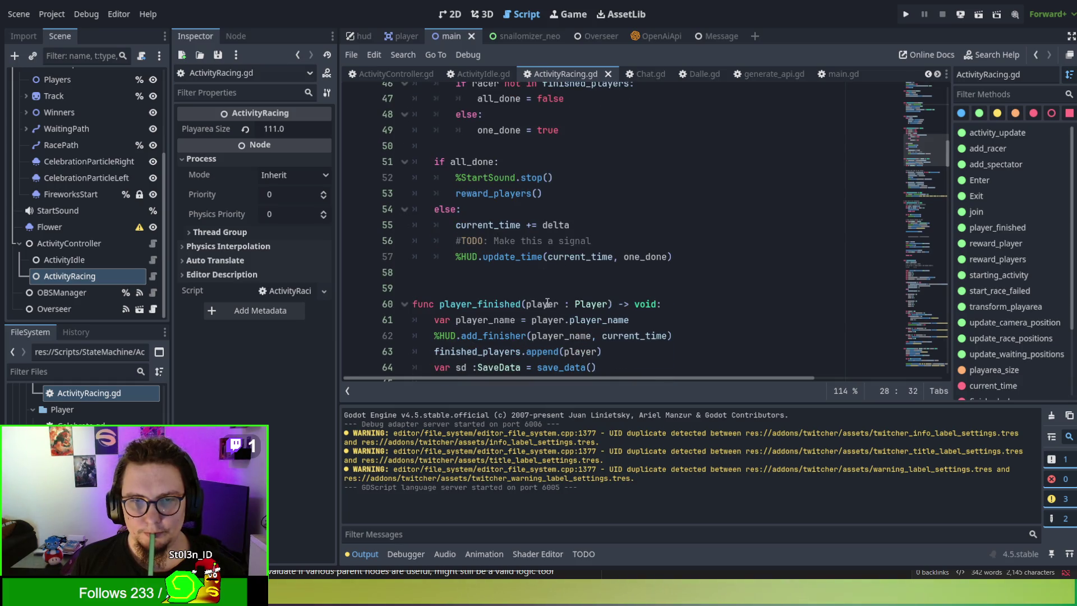
# Step: Jump to the line 193 'Make signals' TODO in ActivityRacing.gd and select OBSManager on line 194
pyautogui.click(488, 257)
pyautogui.click(584, 553)
pyautogui.click(426, 472)
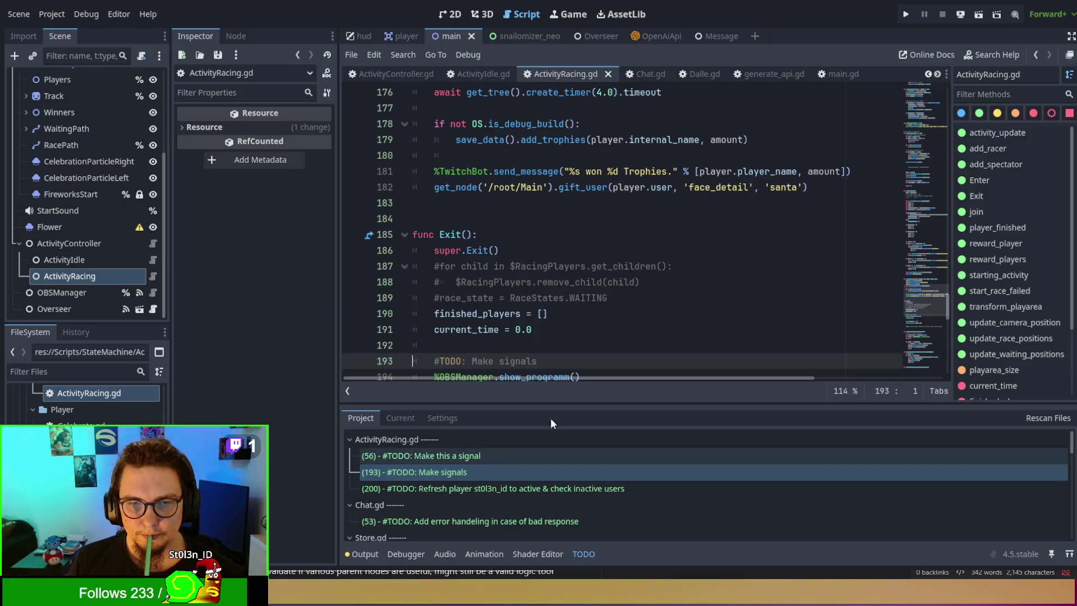
pyautogui.scroll(-1, 627, 250)
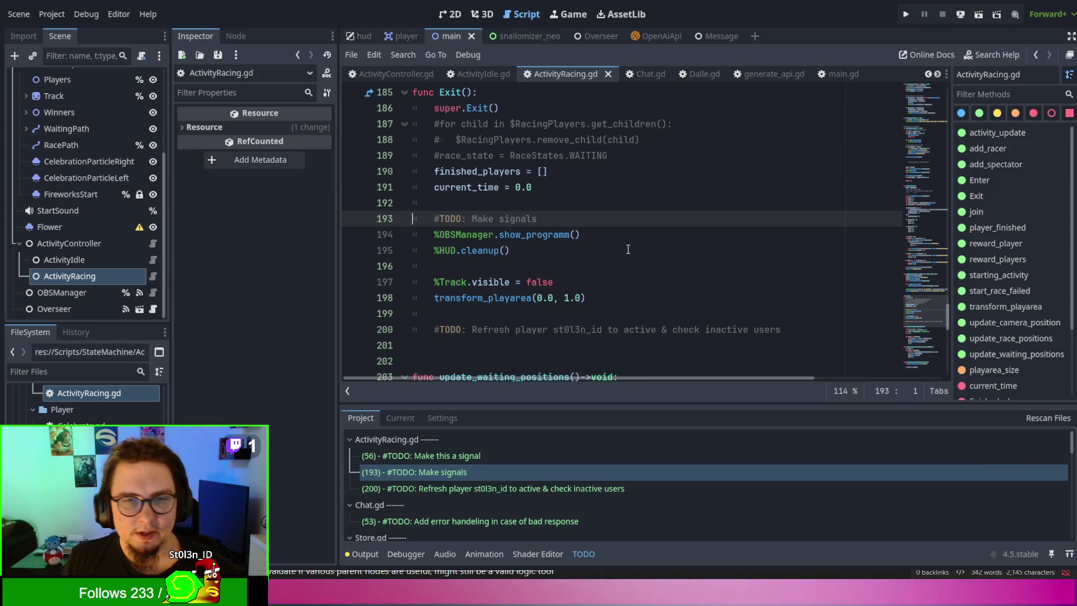
pyautogui.scroll(-1, 628, 249)
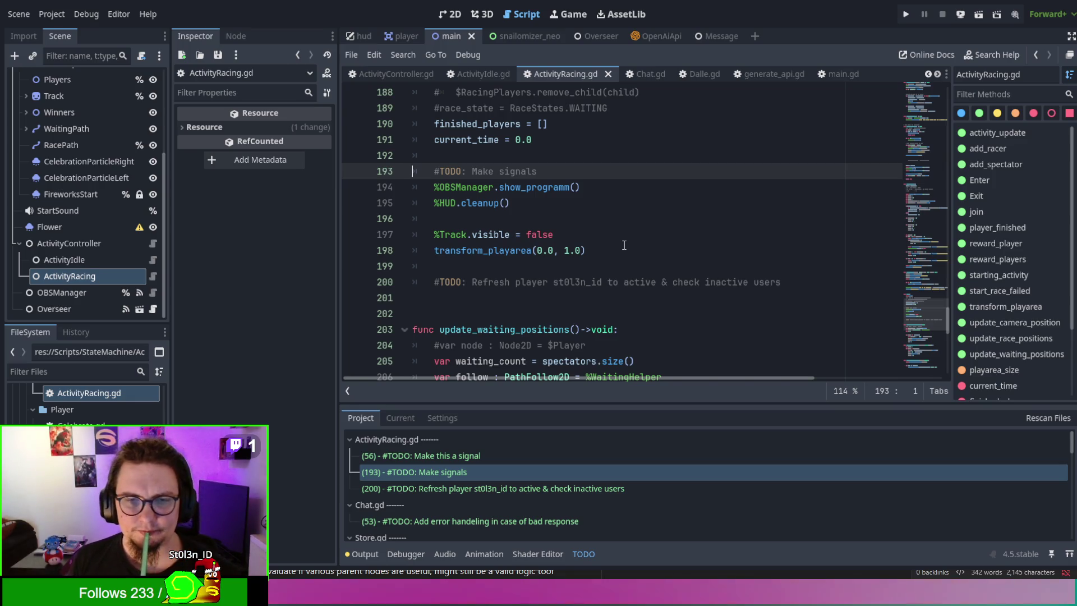
pyautogui.click(480, 187)
pyautogui.doubleClick(479, 187)
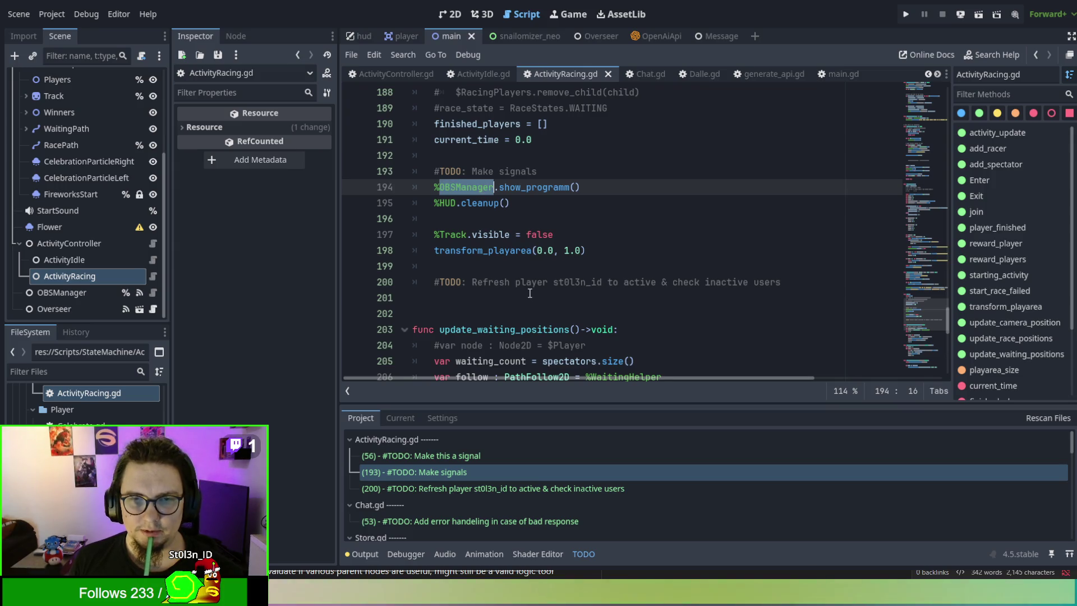
pyautogui.scroll(2, 531, 294)
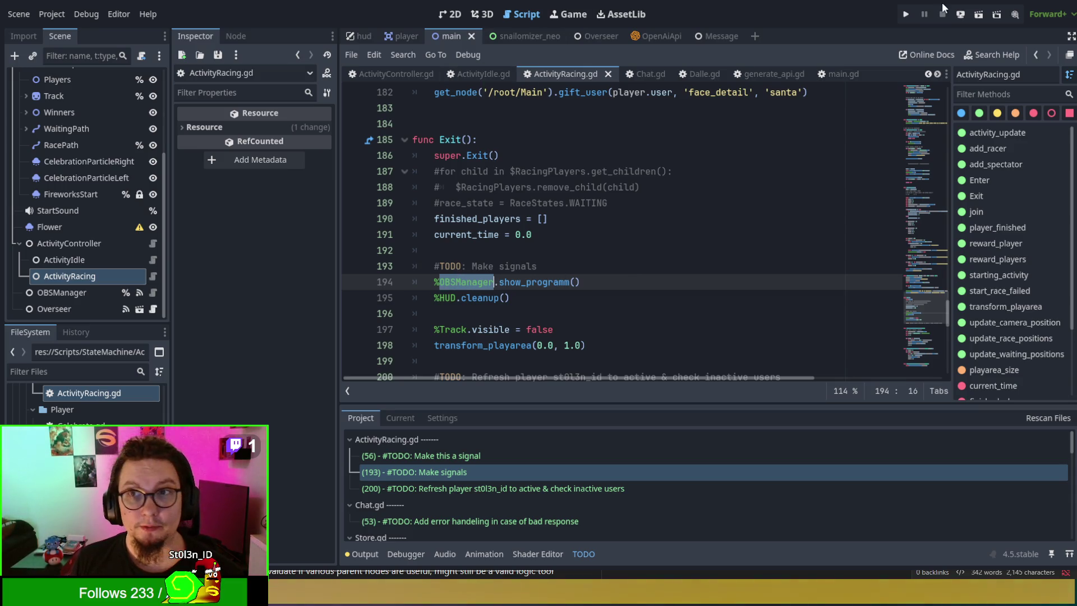
# Step: Test-run the overlay, then hide the Track node, save the scene and run again with F5
pyautogui.click(905, 14)
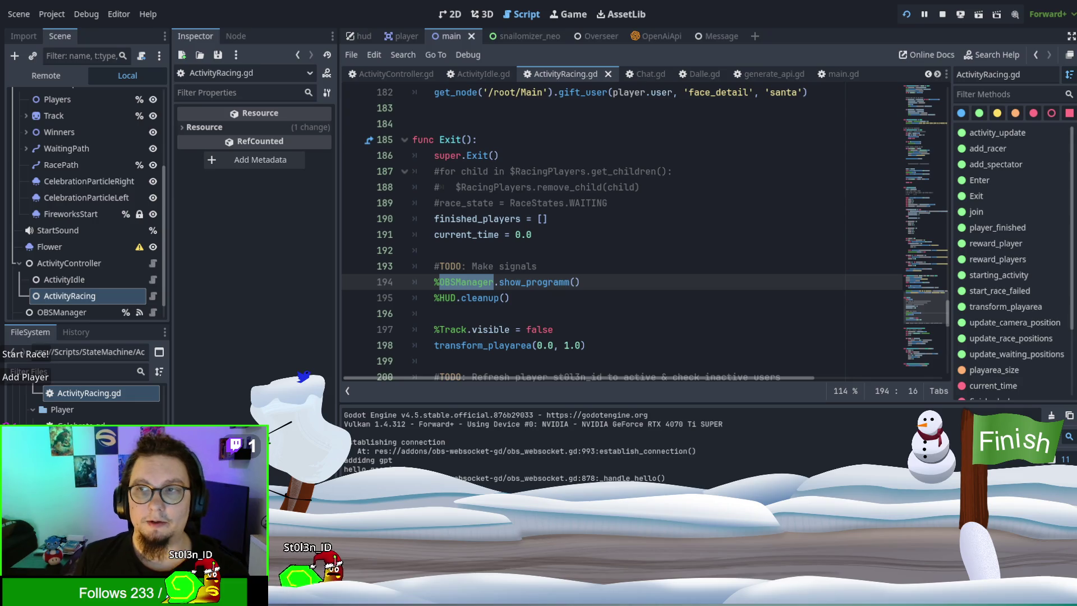
pyautogui.press('F8')
pyautogui.scroll(5, 136, 164)
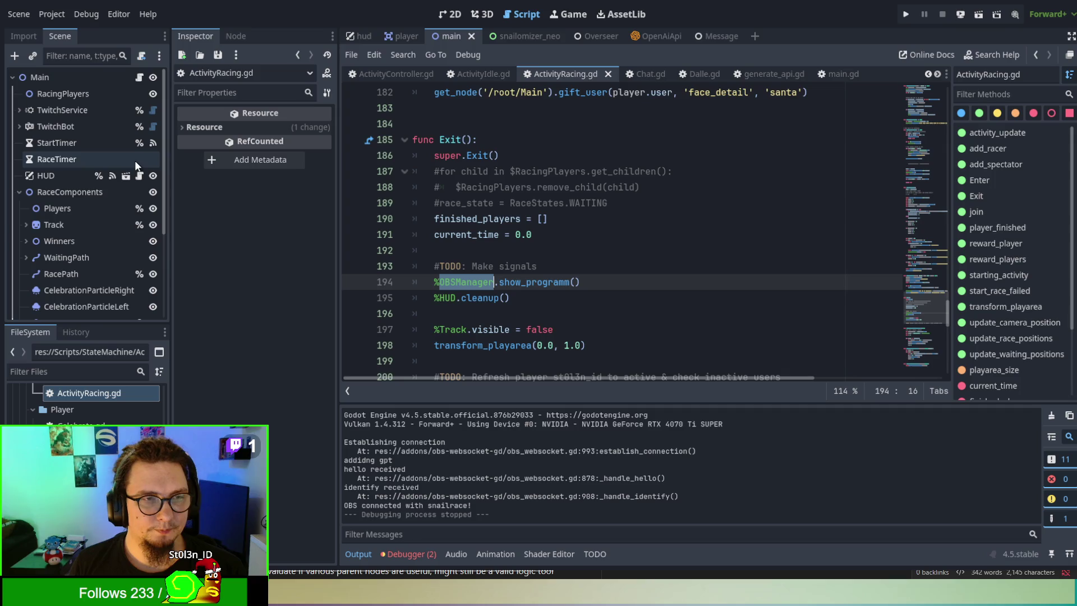
pyautogui.click(153, 224)
pyautogui.click(781, 252)
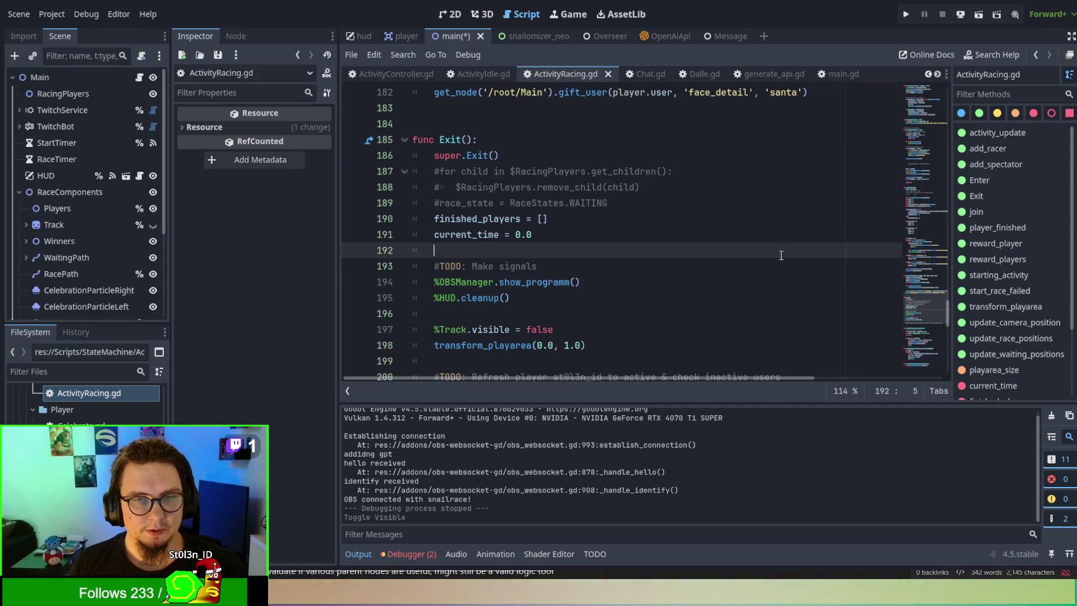
pyautogui.press('F5')
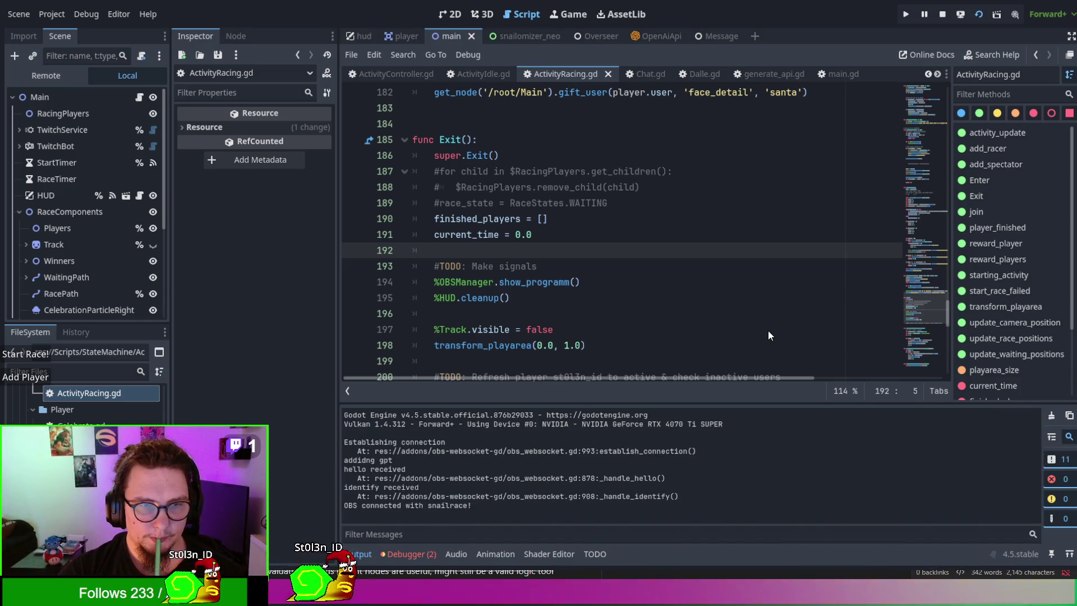
# Step: Run a snail test race with 'Start Race!' and stop the game with F8
pyautogui.click(40, 355)
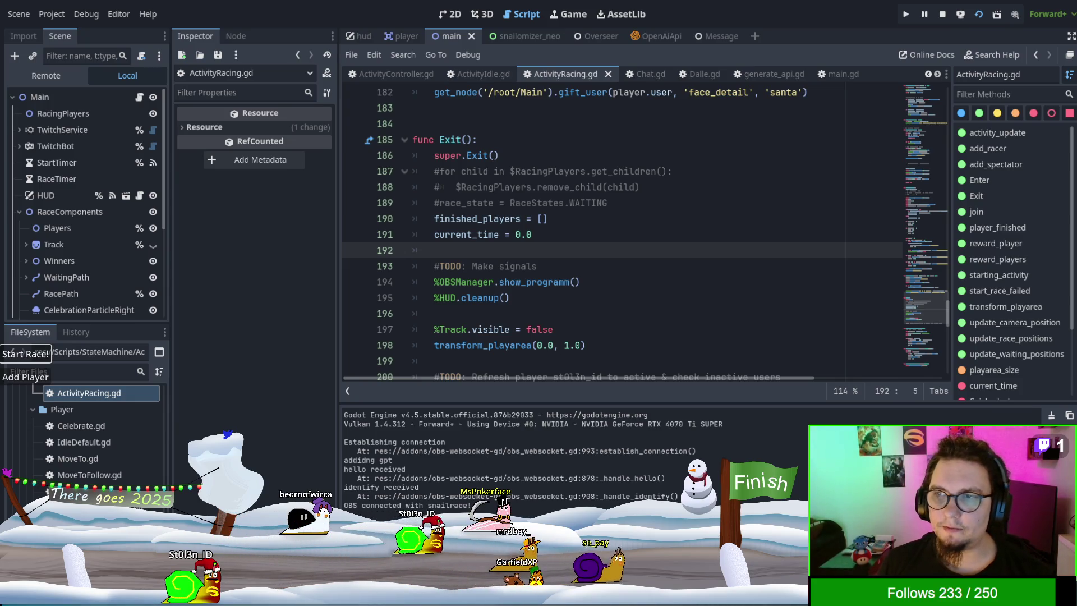
pyautogui.press('F8')
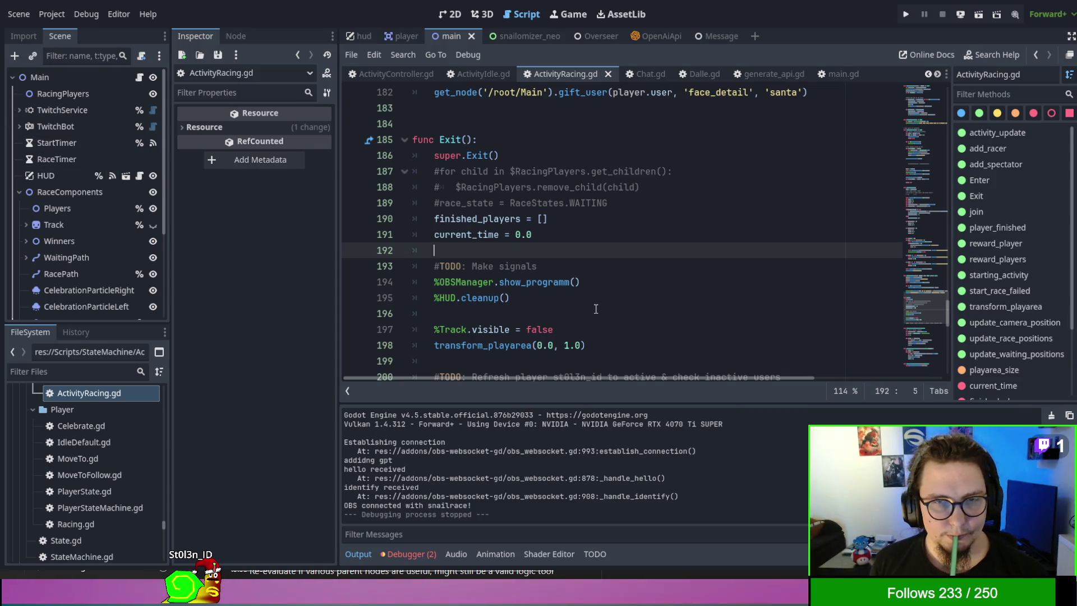
pyautogui.scroll(-1, 629, 279)
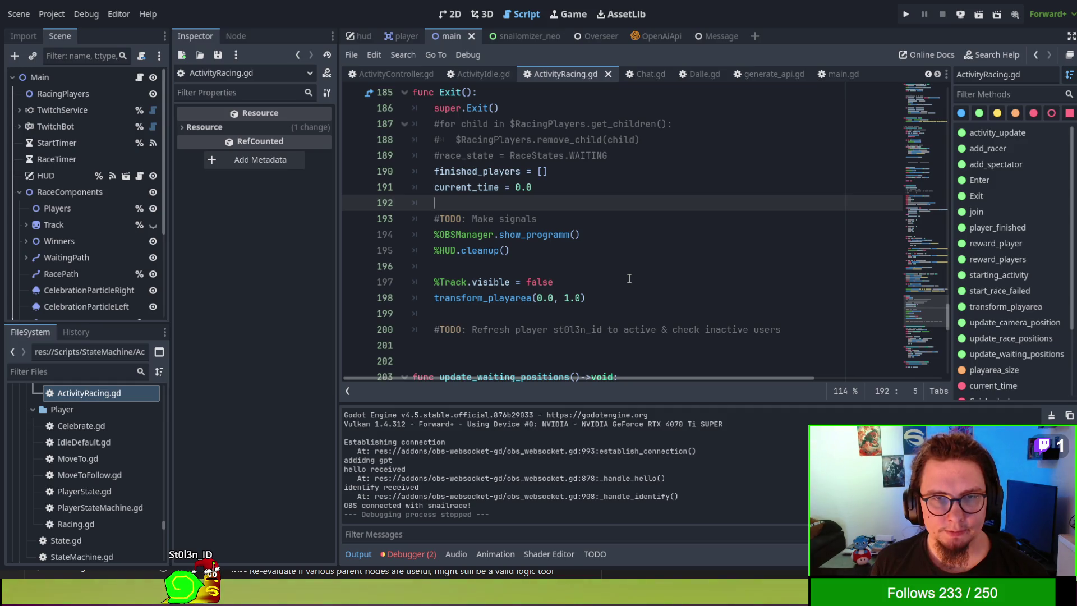
pyautogui.scroll(-3, 629, 279)
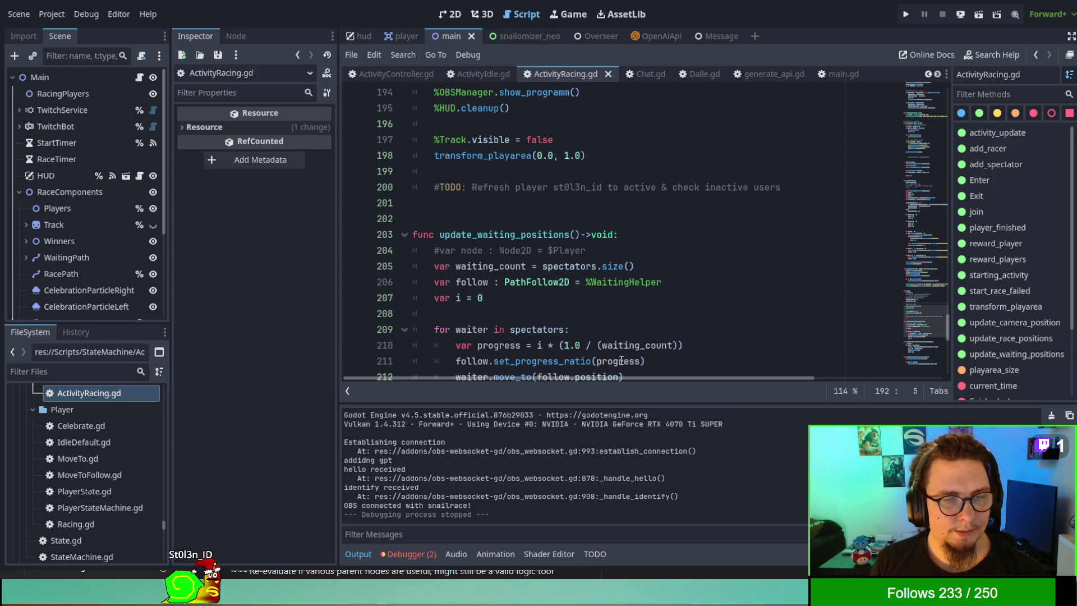
pyautogui.scroll(-1, 638, 271)
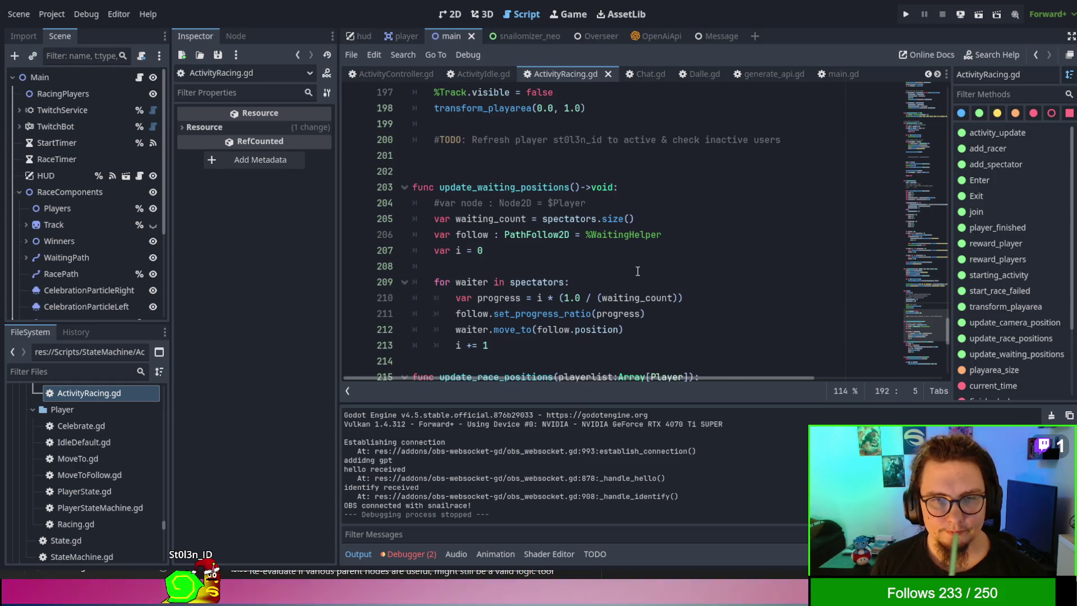
pyautogui.scroll(-2, 638, 271)
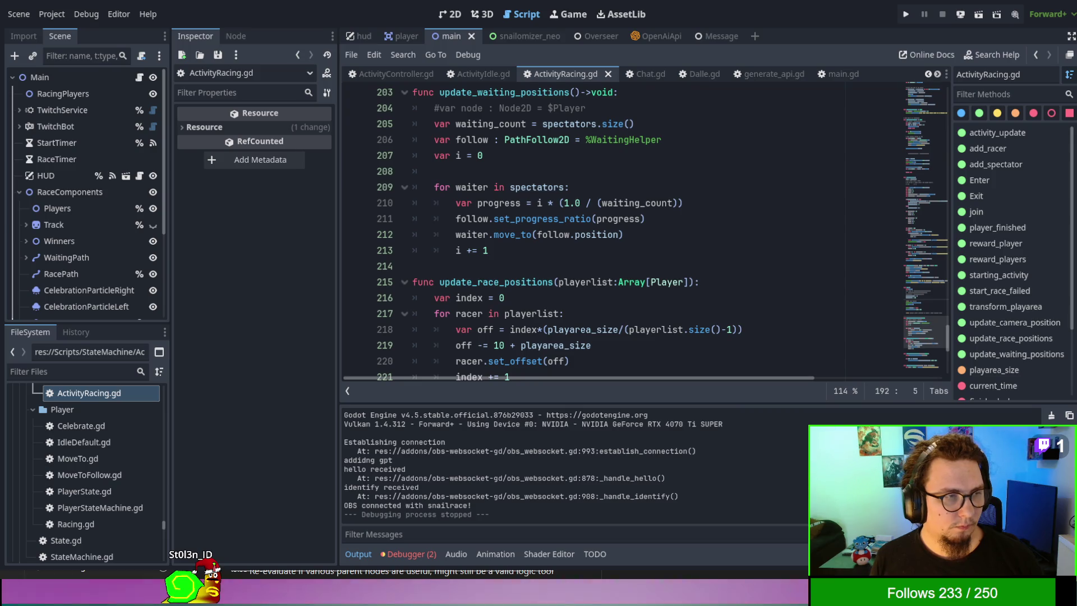
pyautogui.click(717, 265)
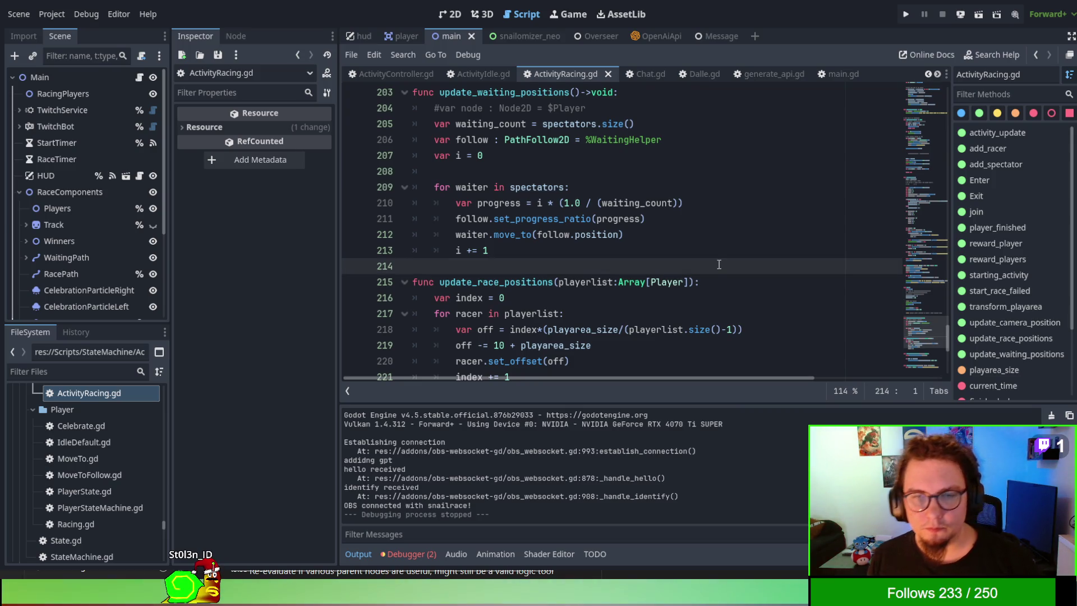
pyautogui.scroll(-1, 713, 250)
pyautogui.scroll(2, 712, 250)
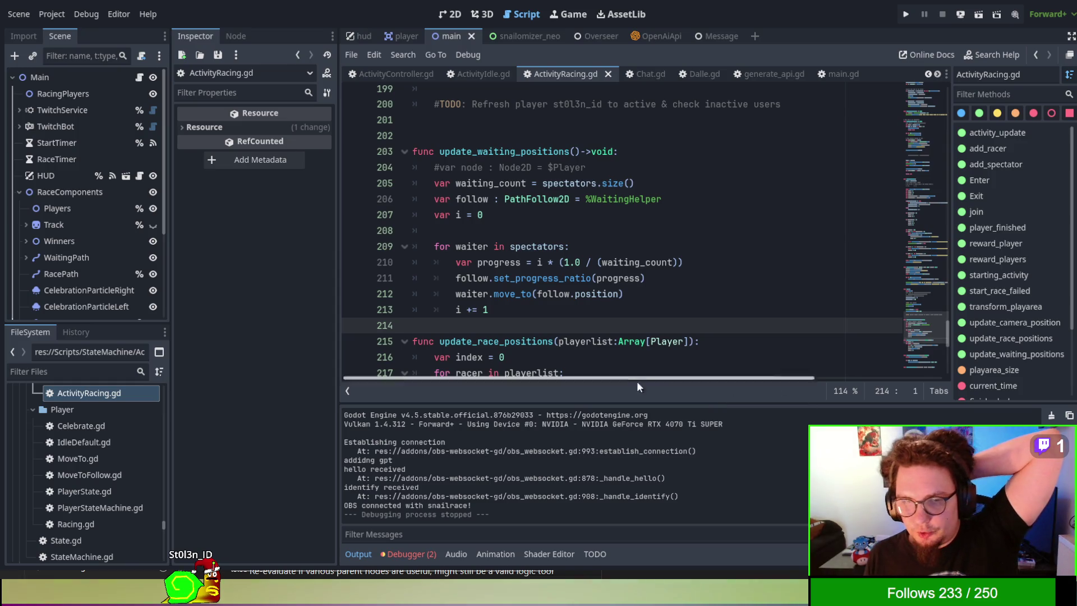
pyautogui.click(596, 555)
# Step: Scroll the TODO list to Store.gd and open its line 178 'throw error if item doesnt exist' note
pyautogui.scroll(-3, 627, 488)
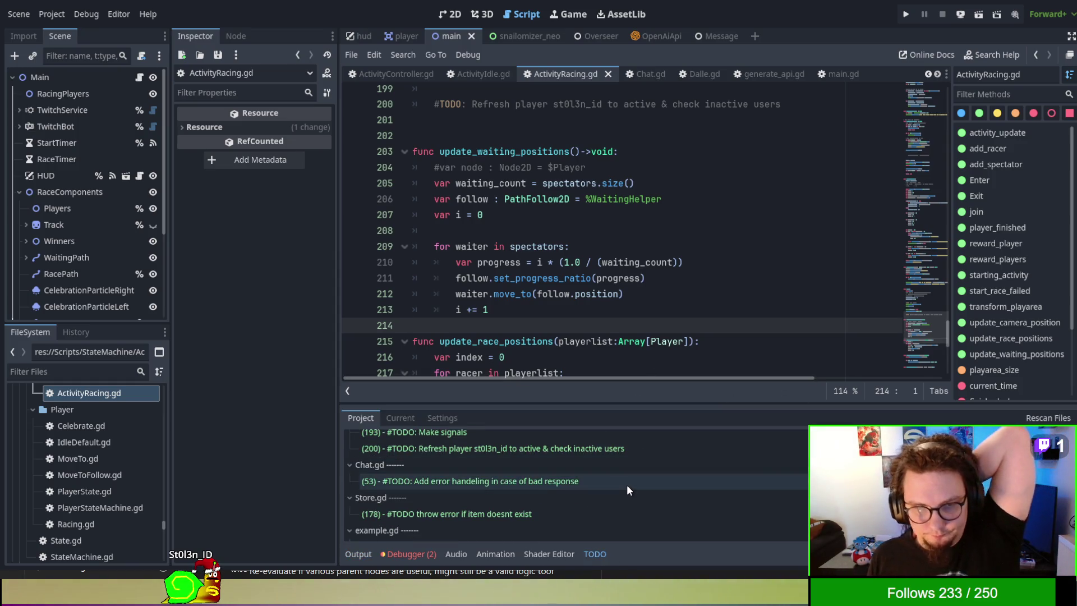
pyautogui.scroll(-1, 626, 484)
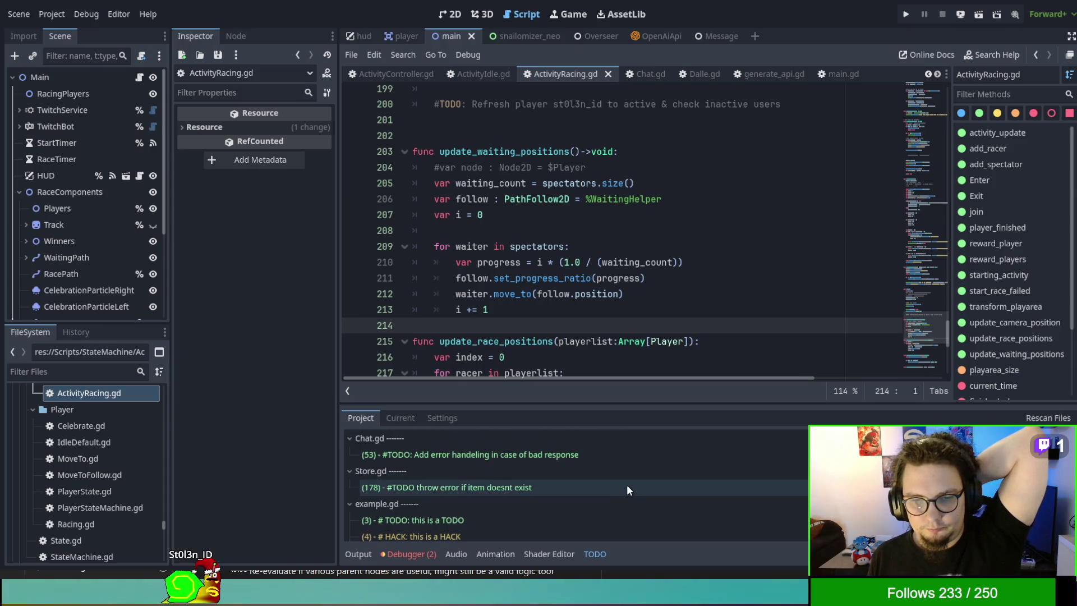
pyautogui.doubleClick(627, 487)
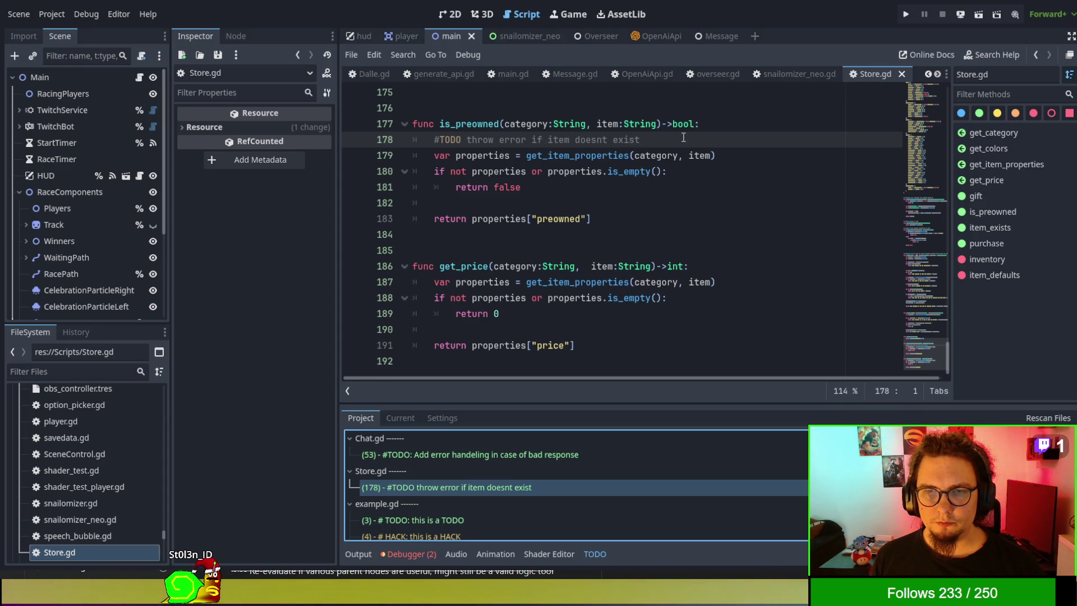
# Step: Delete the 'throw error if item doesnt exist' TODO comment from is_preowned in Store.gd
pyautogui.moveTo(684, 137); pyautogui.dragTo(701, 123)
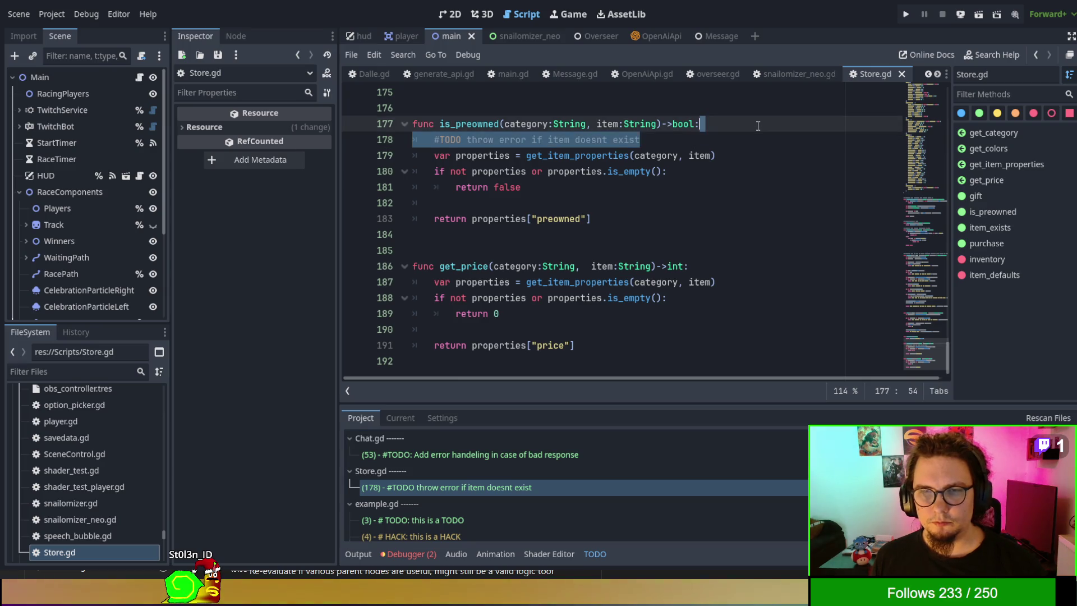
pyautogui.press('BackSpace')
pyautogui.click(673, 218)
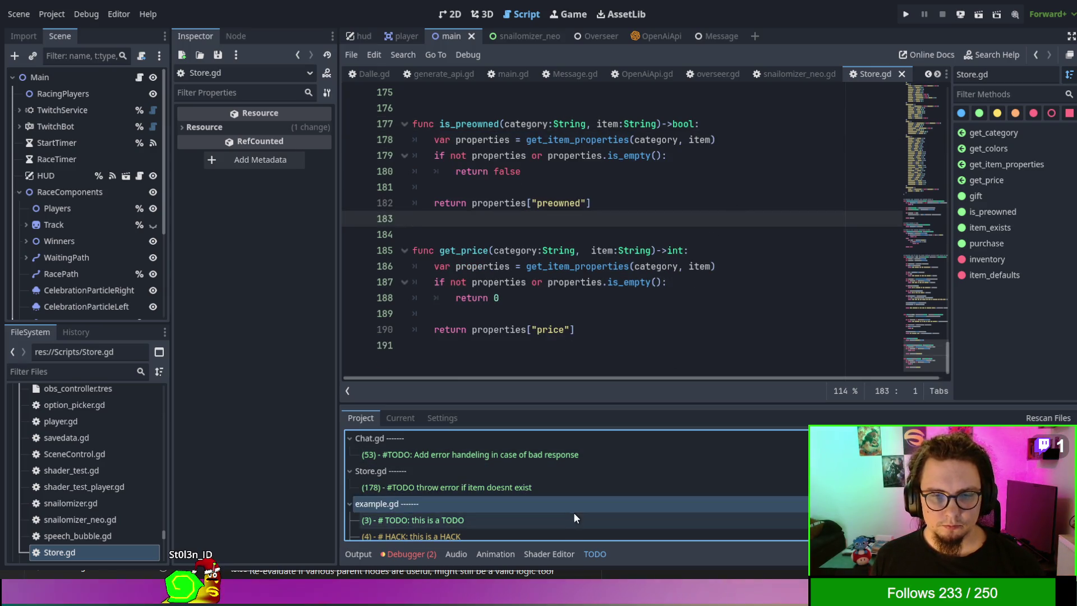
# Step: Open example.gd at its HACK comment from the TODO panel, then close it
pyautogui.click(574, 517)
pyautogui.click(576, 533)
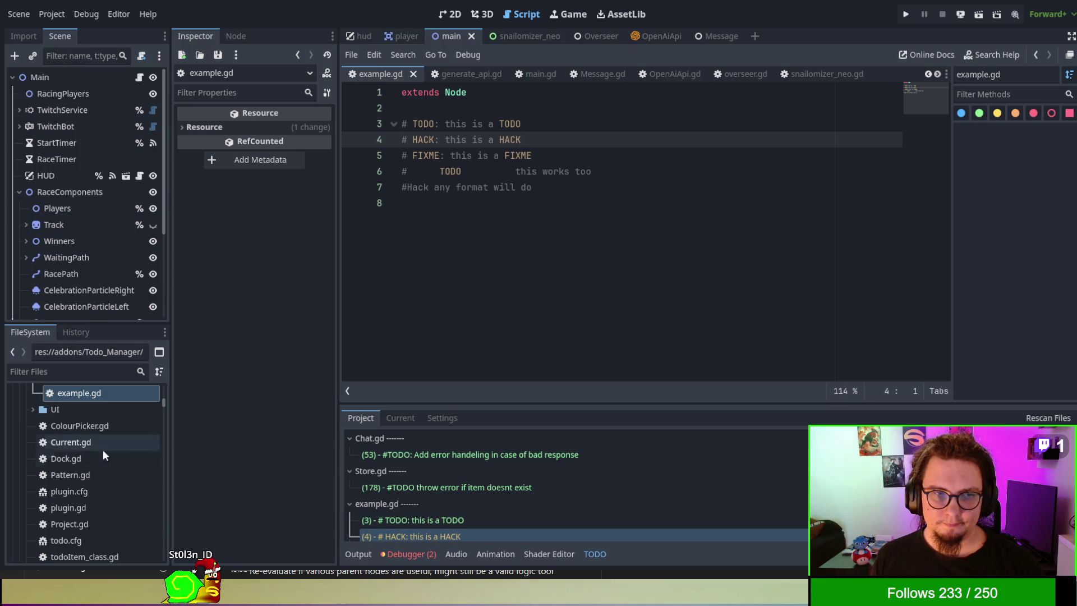
pyautogui.scroll(1, 98, 438)
pyautogui.click(93, 415)
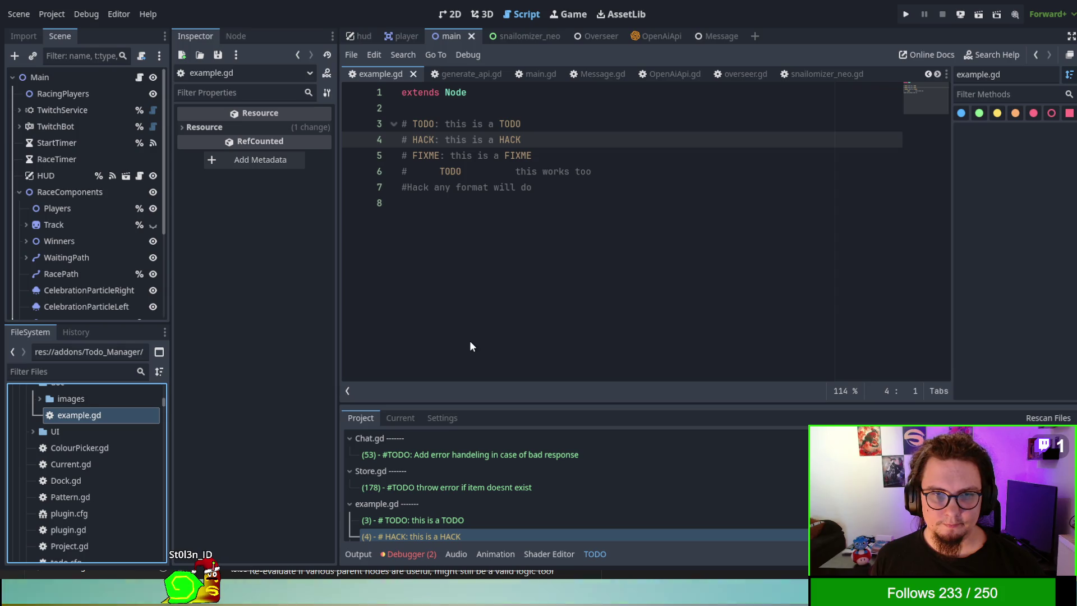
pyautogui.hotkey('ctrl', 'w')
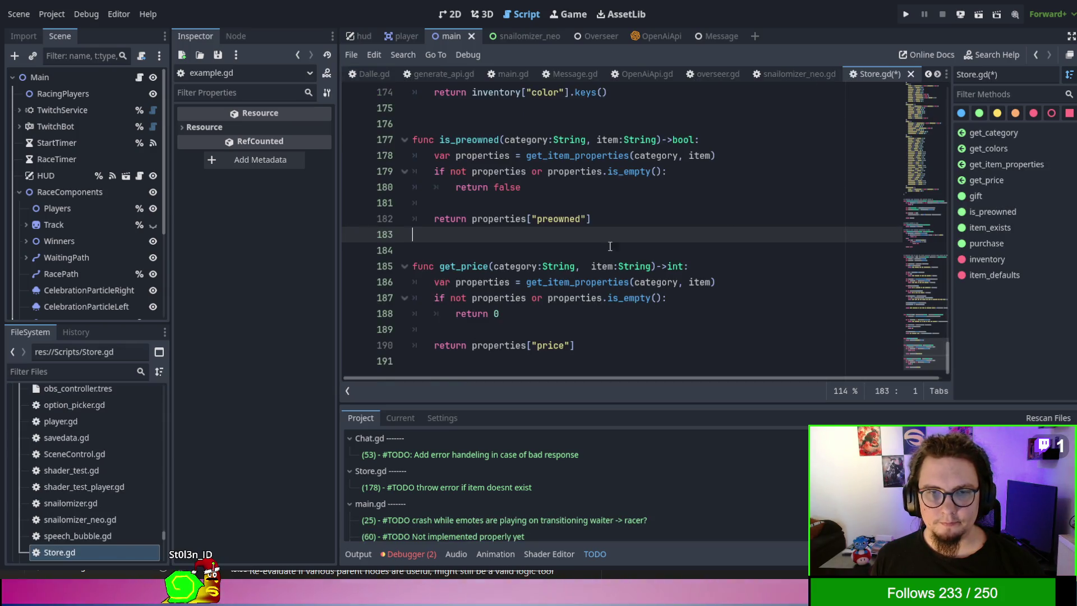
# Step: Save Store.gd and open player.gd at the line 230 TODO in add_to_activity
pyautogui.click(610, 247)
pyautogui.hotkey('ctrl', 's')
pyautogui.scroll(-5, 531, 457)
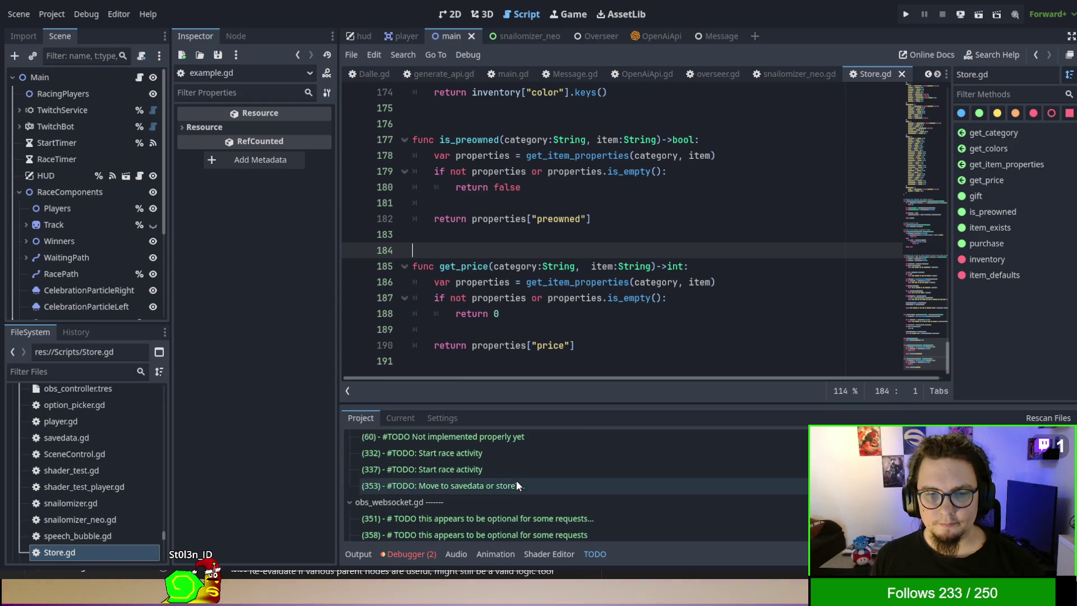
pyautogui.scroll(-6, 516, 479)
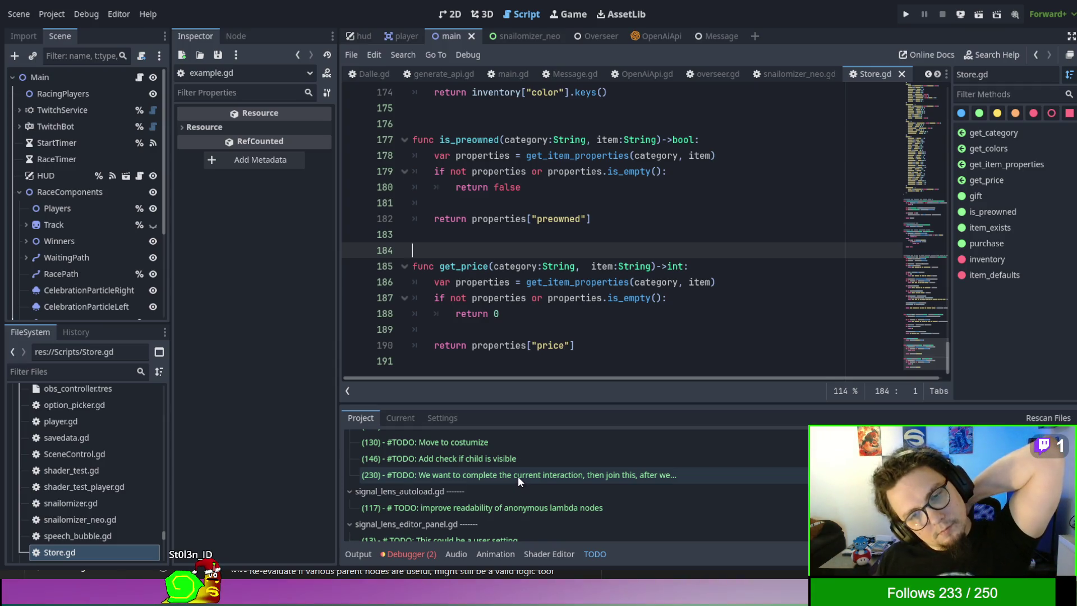
pyautogui.scroll(1, 517, 476)
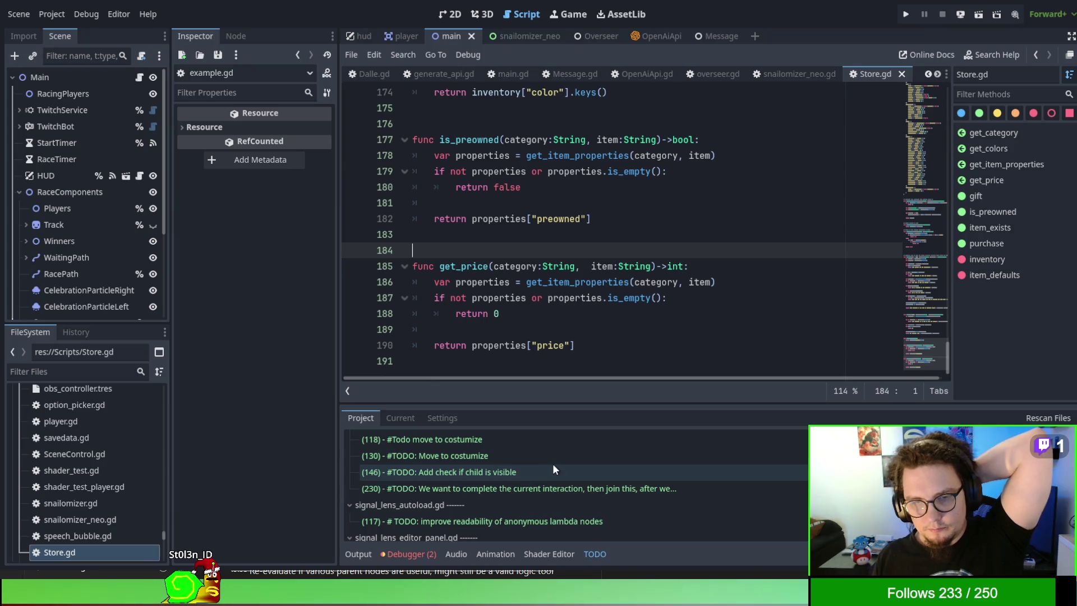
pyautogui.click(557, 486)
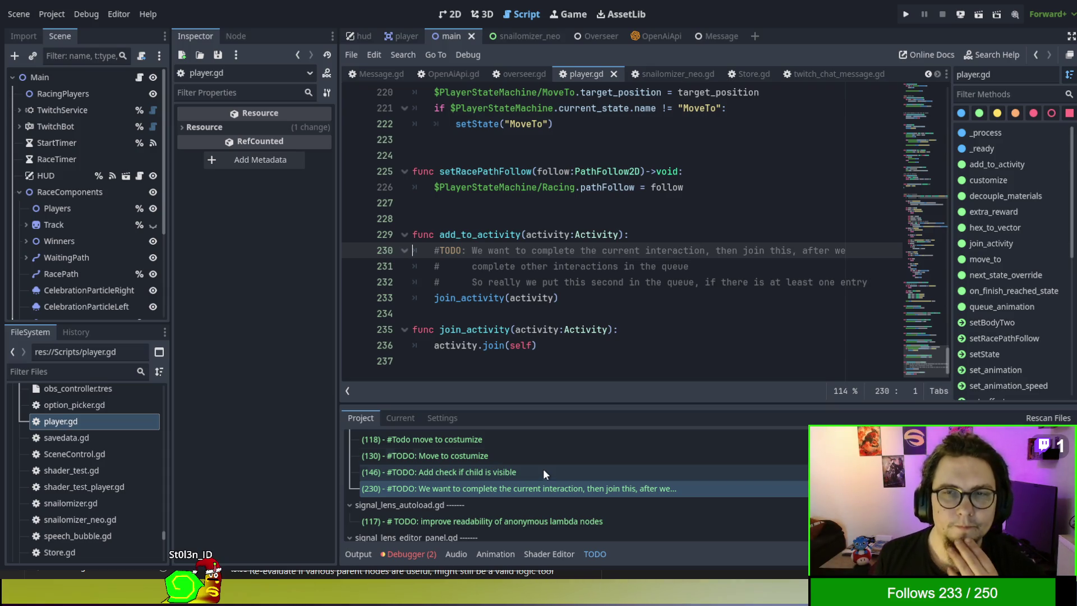
# Step: Search the whole project for every use of move_to
pyautogui.scroll(3, 613, 230)
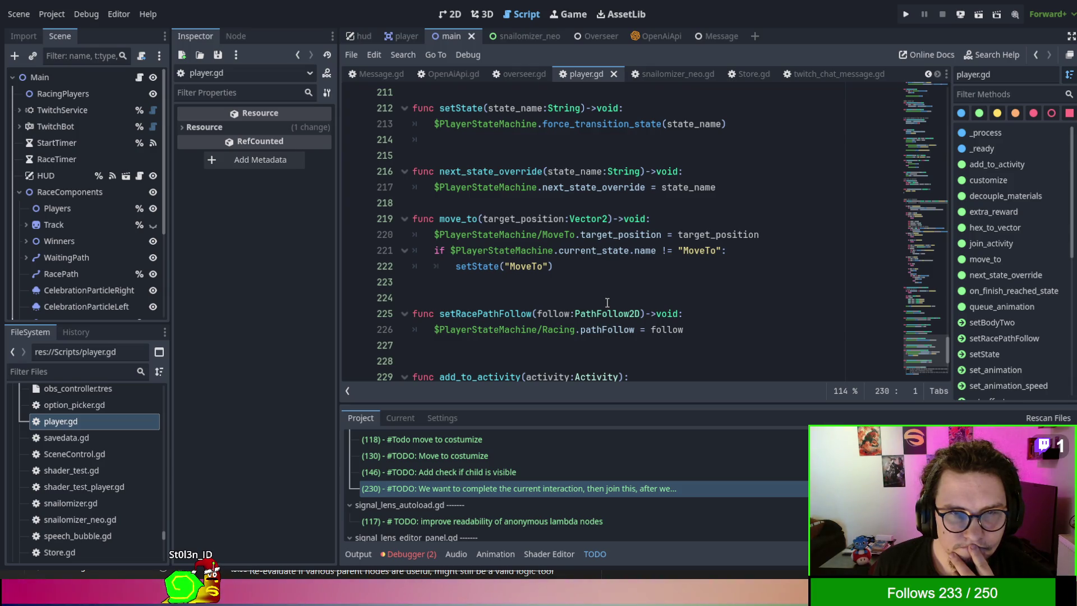
pyautogui.scroll(1, 445, 276)
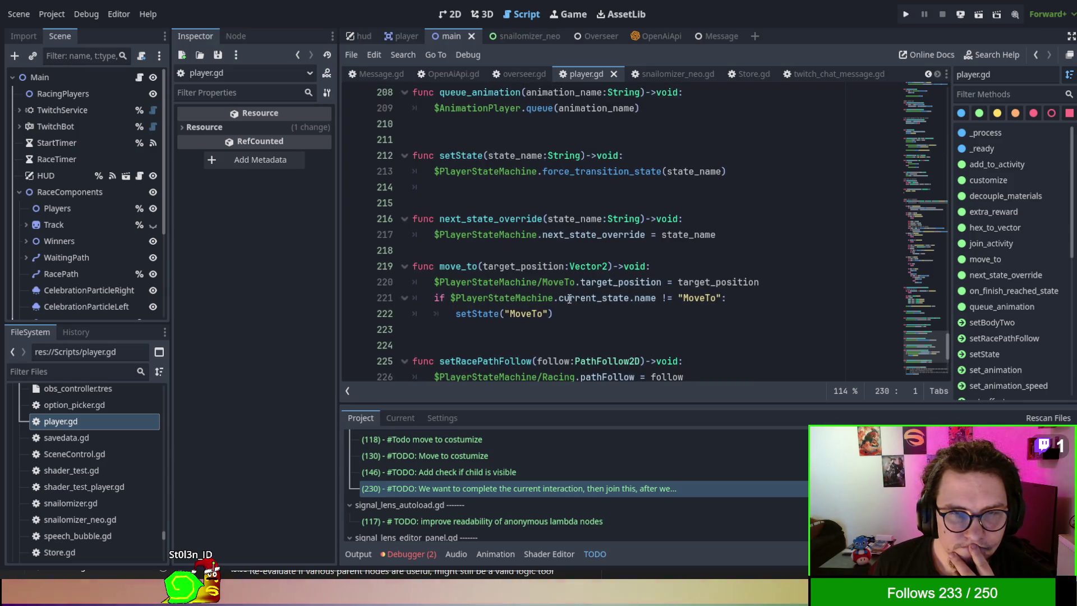
pyautogui.doubleClick(465, 266)
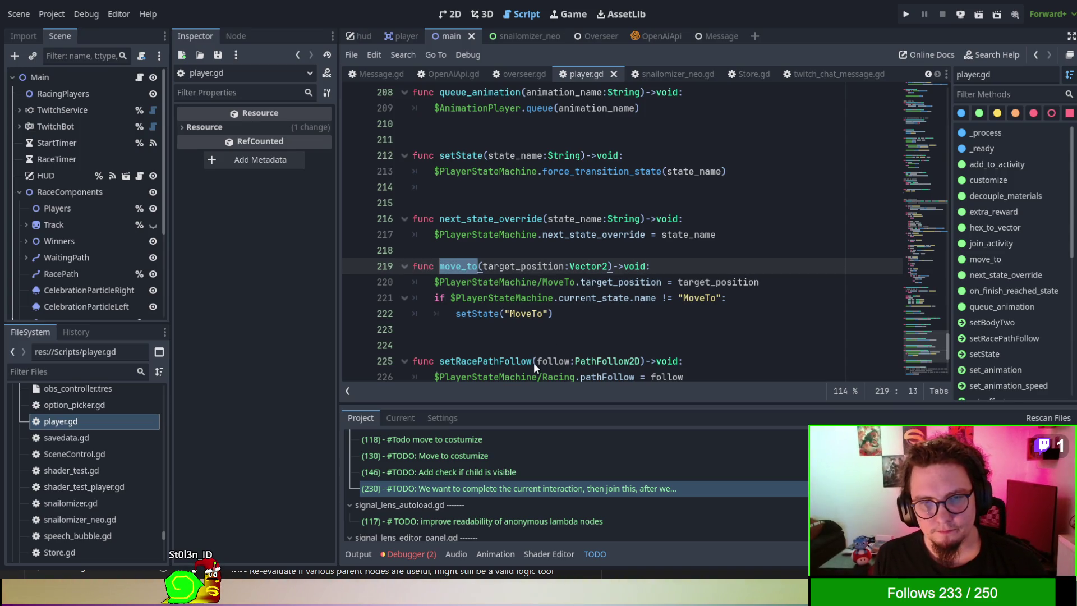
pyautogui.hotkey('ctrl', 'shift', 'f')
pyautogui.press('Return')
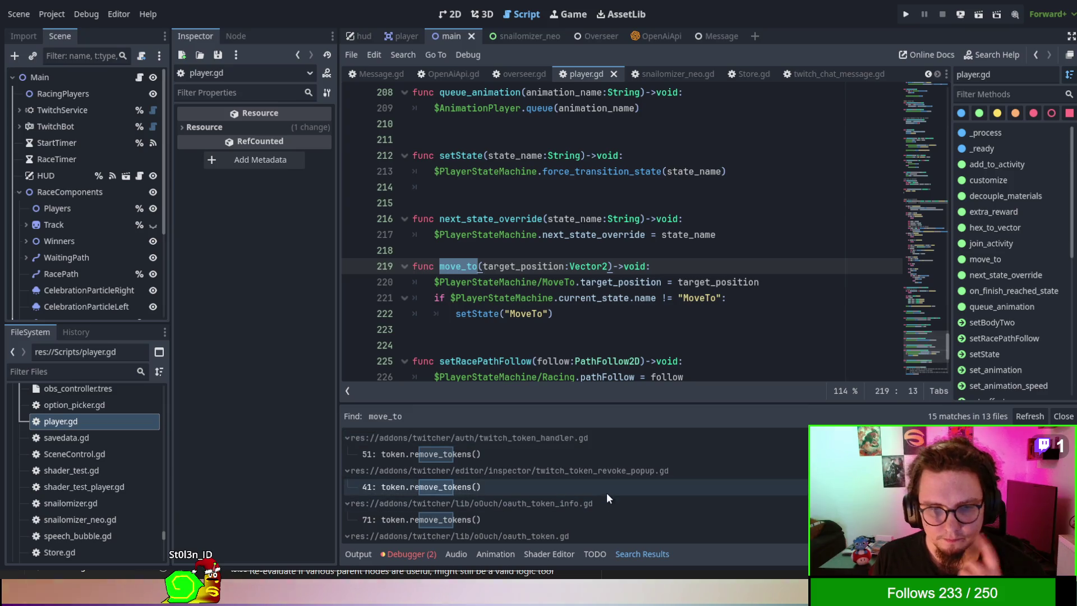
# Step: Open the '10: velocity.x' match in CharacterBody2D.gd from the search results
pyautogui.scroll(-5, 608, 480)
pyautogui.scroll(1, 608, 481)
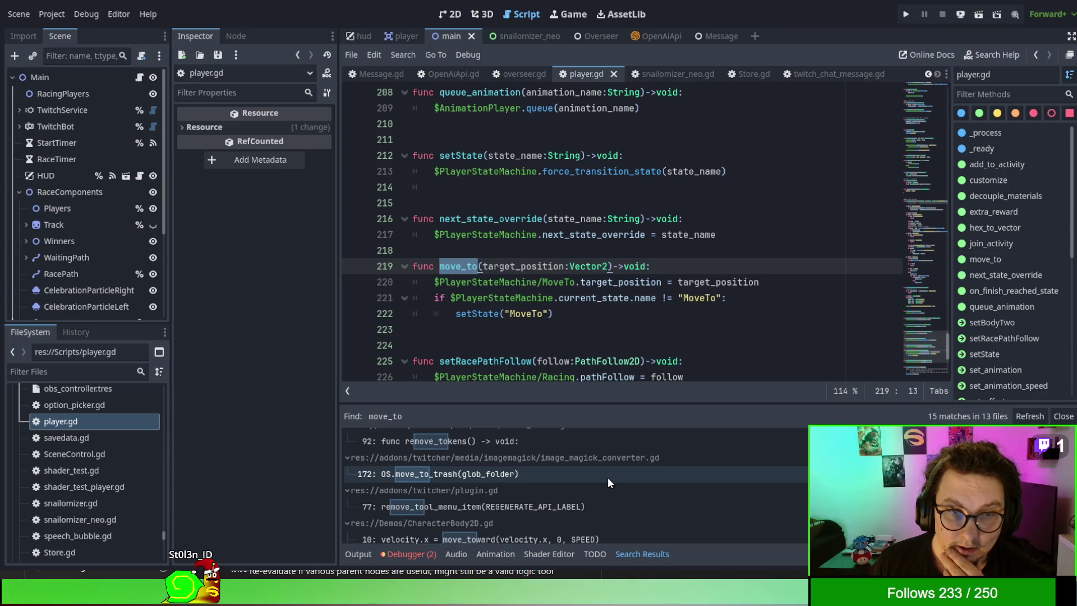
pyautogui.scroll(-2, 608, 477)
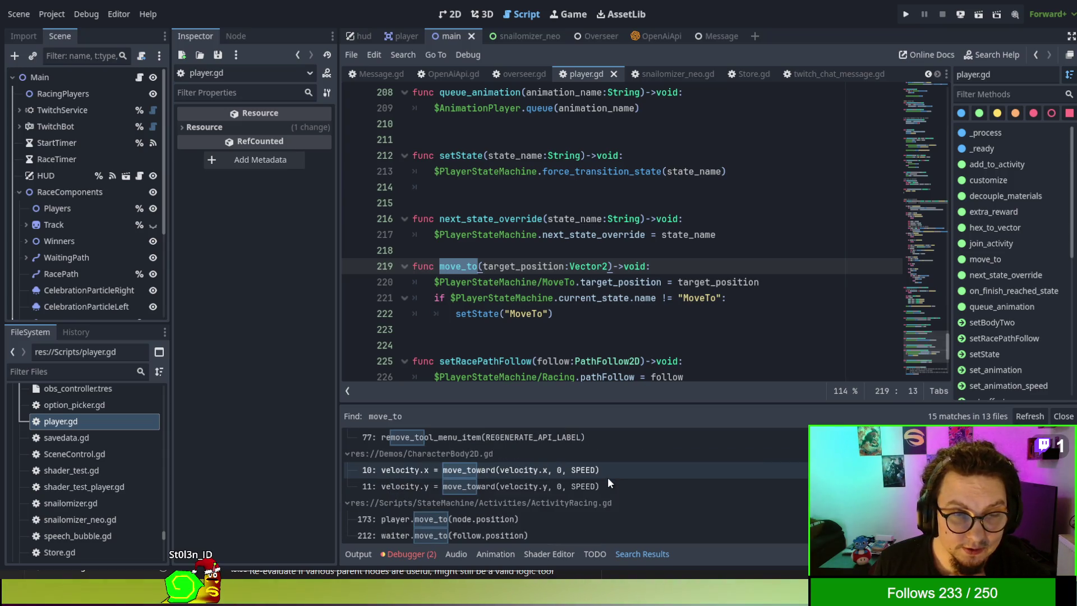
pyautogui.scroll(-1, 608, 477)
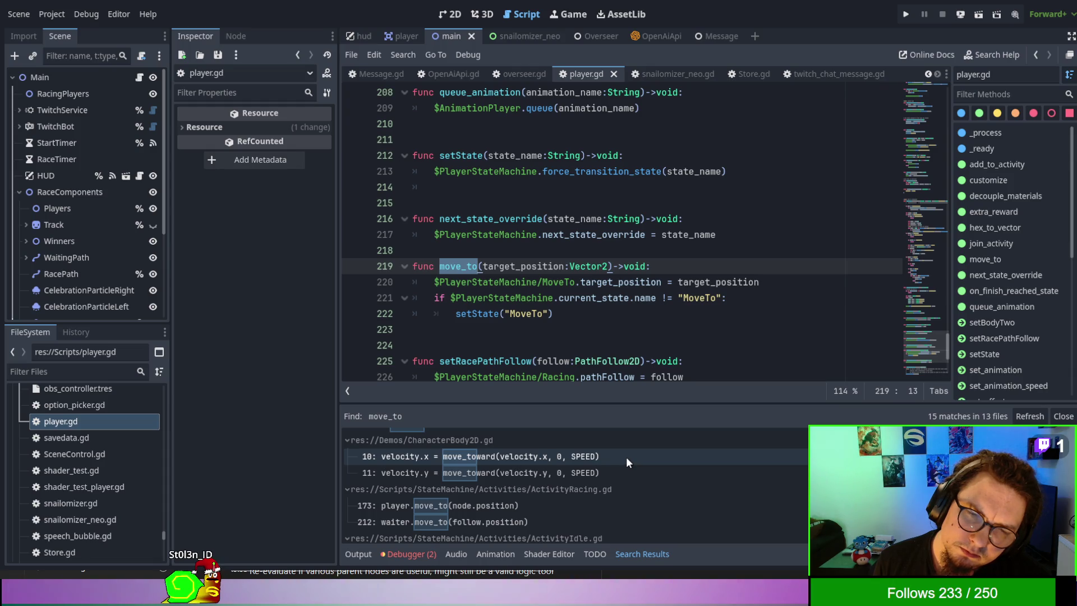
pyautogui.click(626, 456)
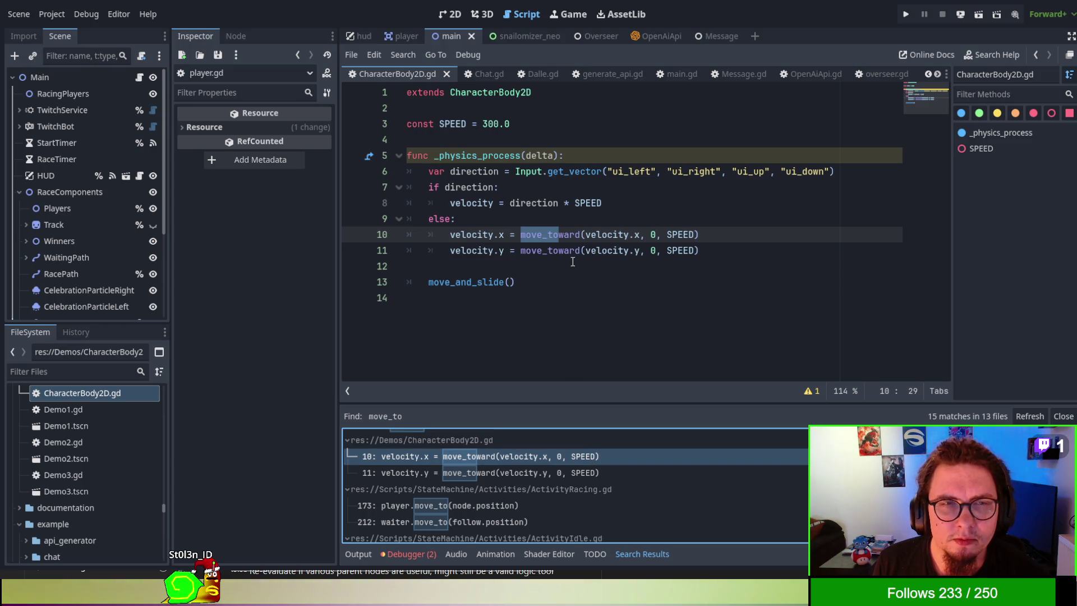
# Step: Open the Demo1 scene in the 2D view, then open Demo3.tscn
pyautogui.scroll(2, 68, 453)
pyautogui.scroll(3, 89, 450)
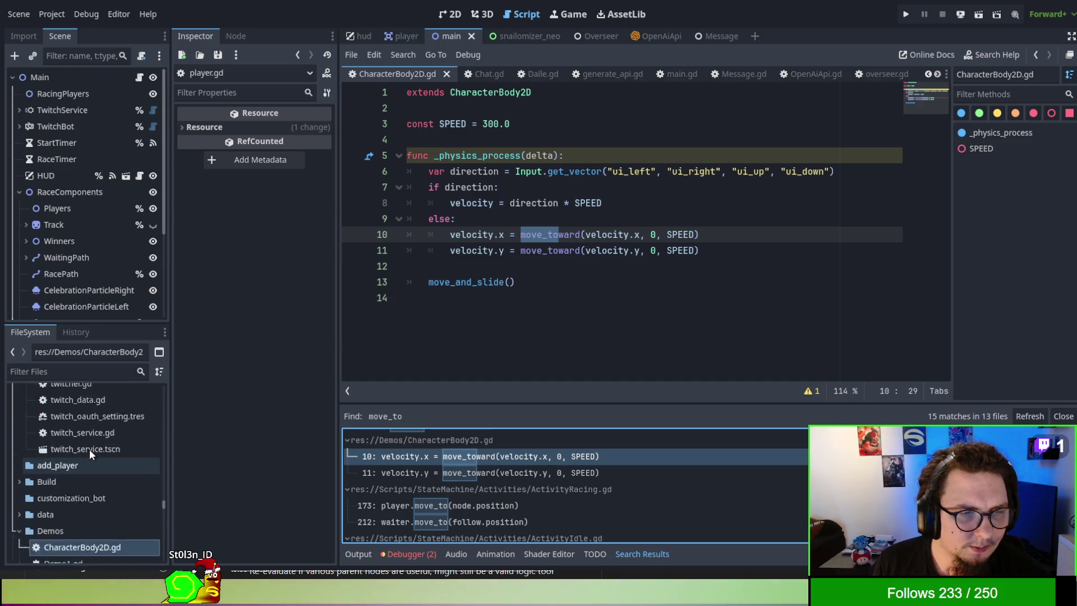
pyautogui.scroll(-2, 89, 449)
pyautogui.scroll(-2, 89, 447)
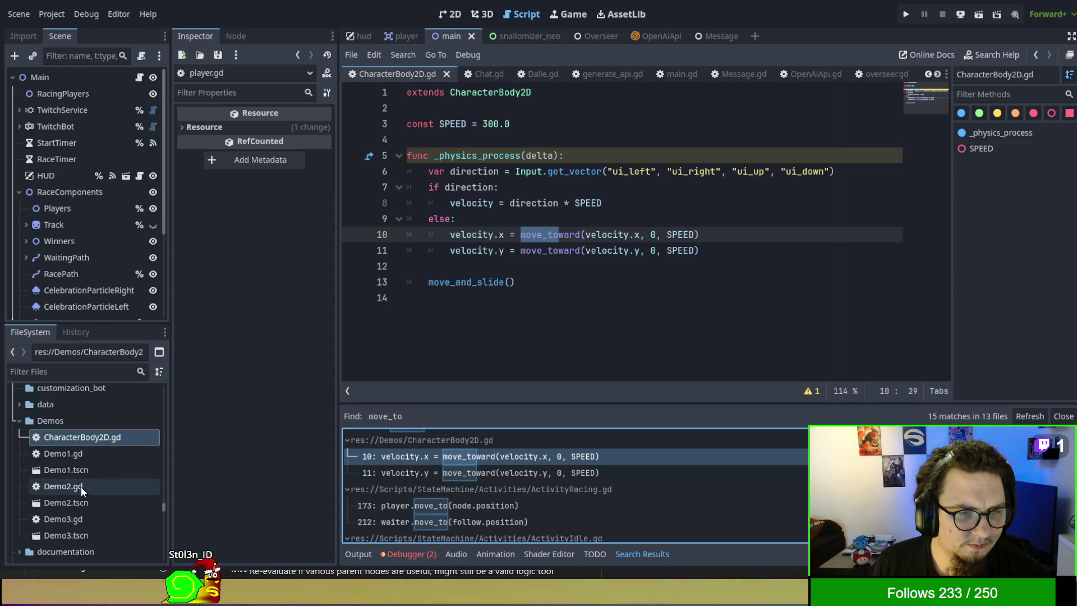
pyautogui.doubleClick(83, 471)
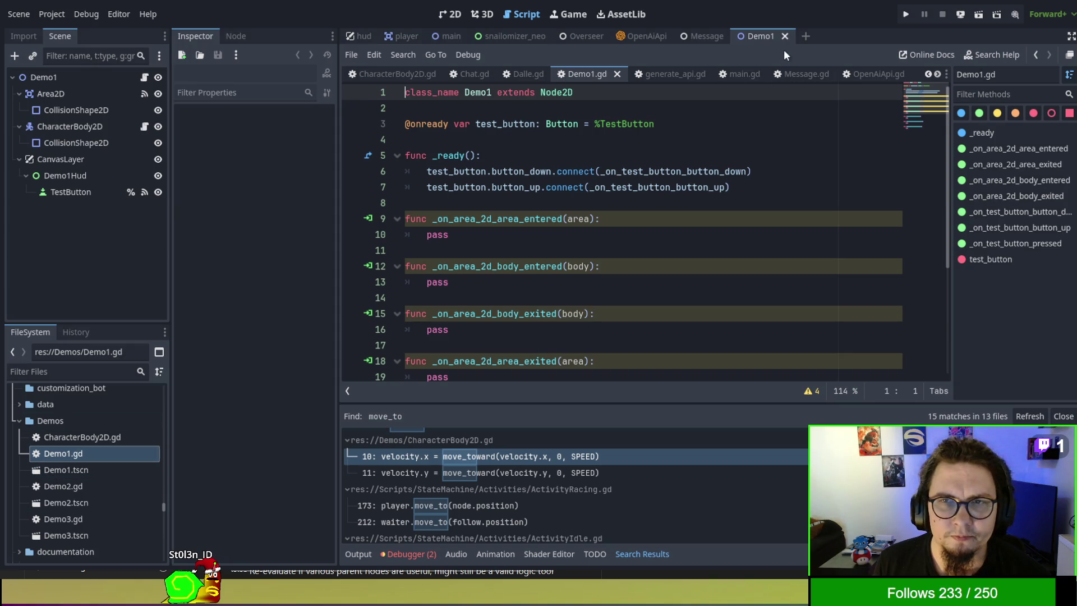
pyautogui.click(462, 14)
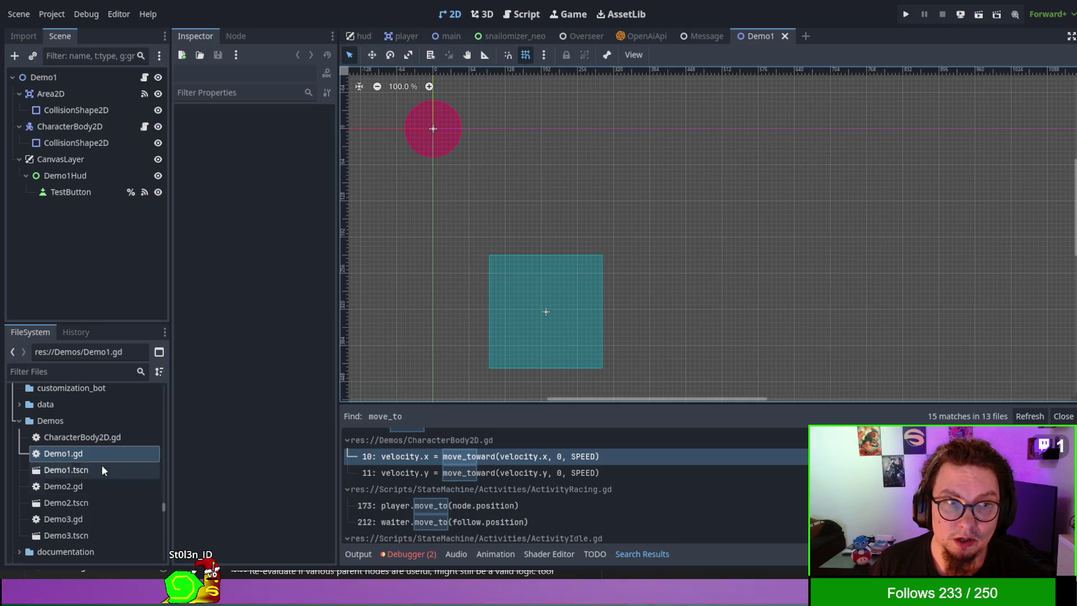
pyautogui.doubleClick(72, 533)
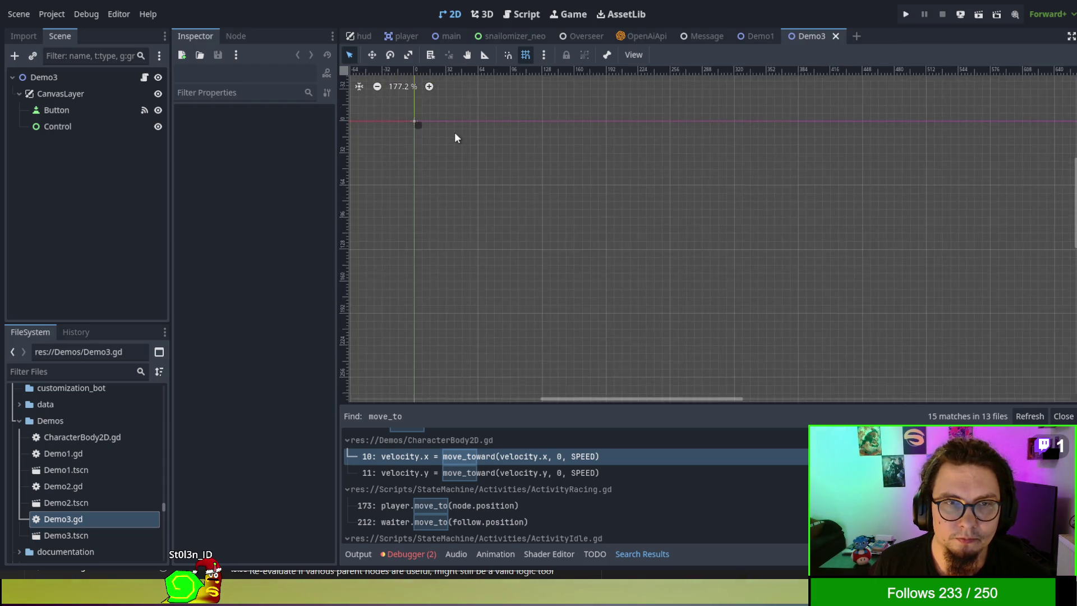
# Step: Close the Demo3 and Demo1 scene tabs, leaving the Message scene visible
pyautogui.scroll(2, 454, 133)
pyautogui.click(835, 36)
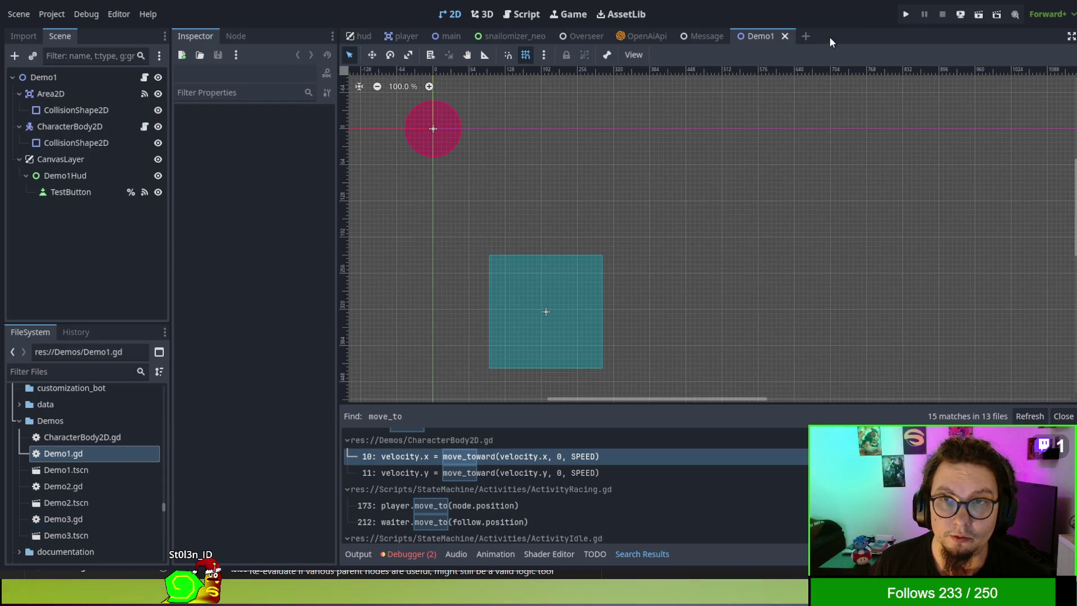
pyautogui.click(786, 36)
pyautogui.scroll(3, 72, 476)
pyautogui.scroll(-12, 32, 476)
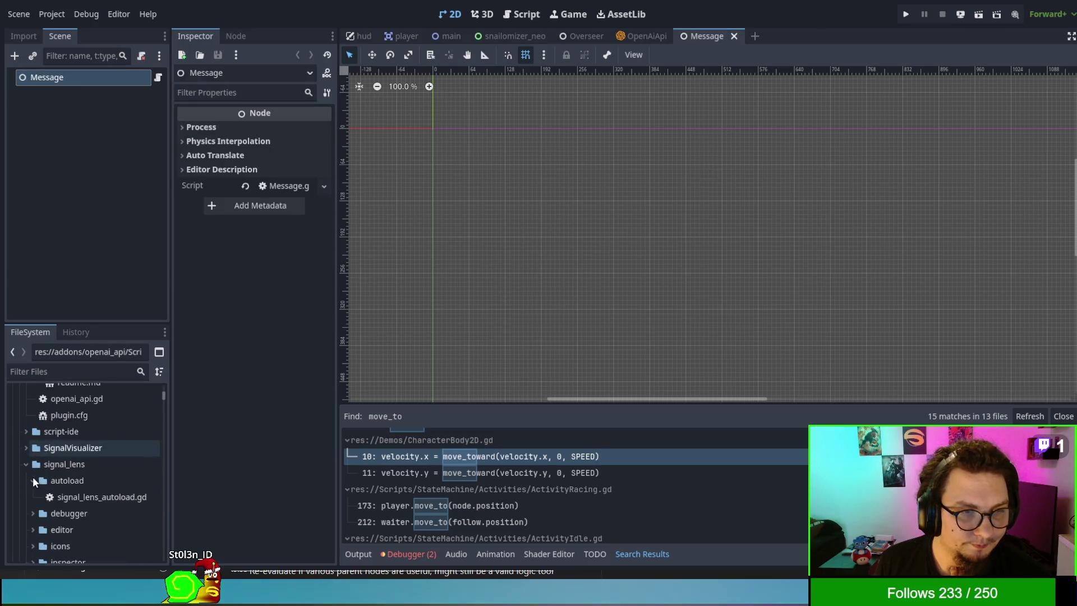
# Step: Collapse the twitcher folder in the FileSystem dock to reach the Demos folder
pyautogui.scroll(-10, 59, 437)
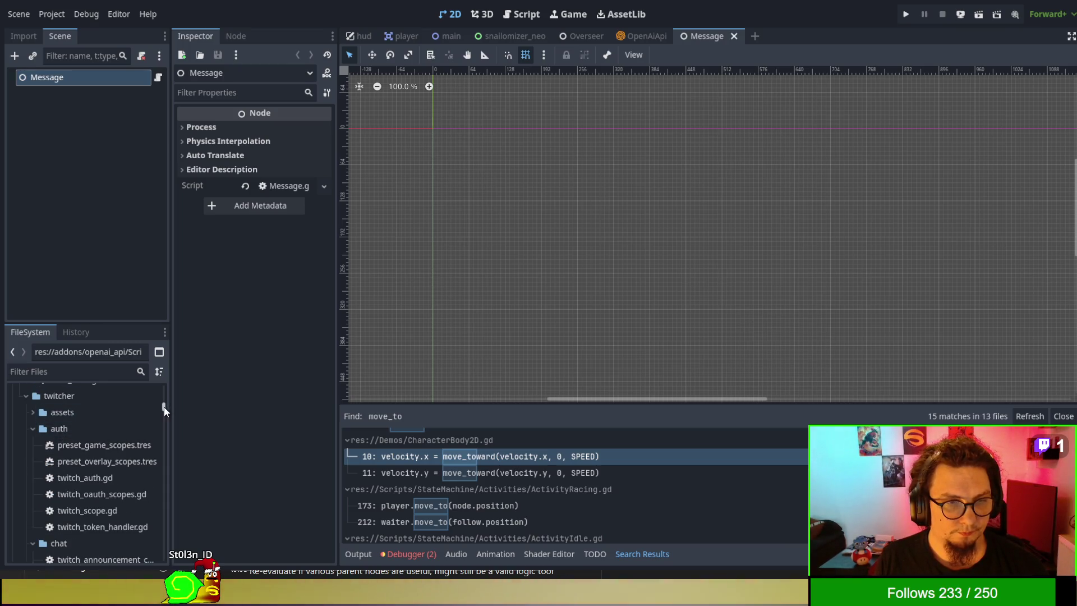
pyautogui.moveTo(164, 410); pyautogui.dragTo(166, 384)
pyautogui.scroll(-2, 126, 428)
pyautogui.scroll(2, 127, 429)
pyautogui.scroll(-7, 127, 429)
pyautogui.scroll(-6, 126, 429)
pyautogui.scroll(-10, 127, 431)
pyautogui.click(109, 443)
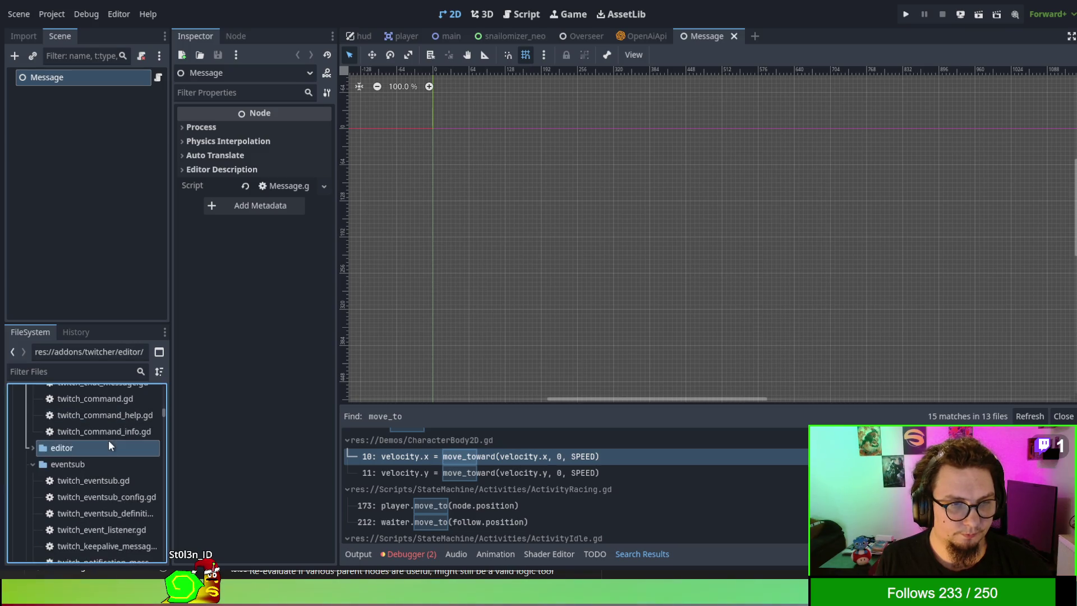
pyautogui.press('Left')
pyautogui.press('Left')
# Step: Open the CharacterBody2D.gd demo script, then switch to the AssetLib workspace
pyautogui.click(92, 488)
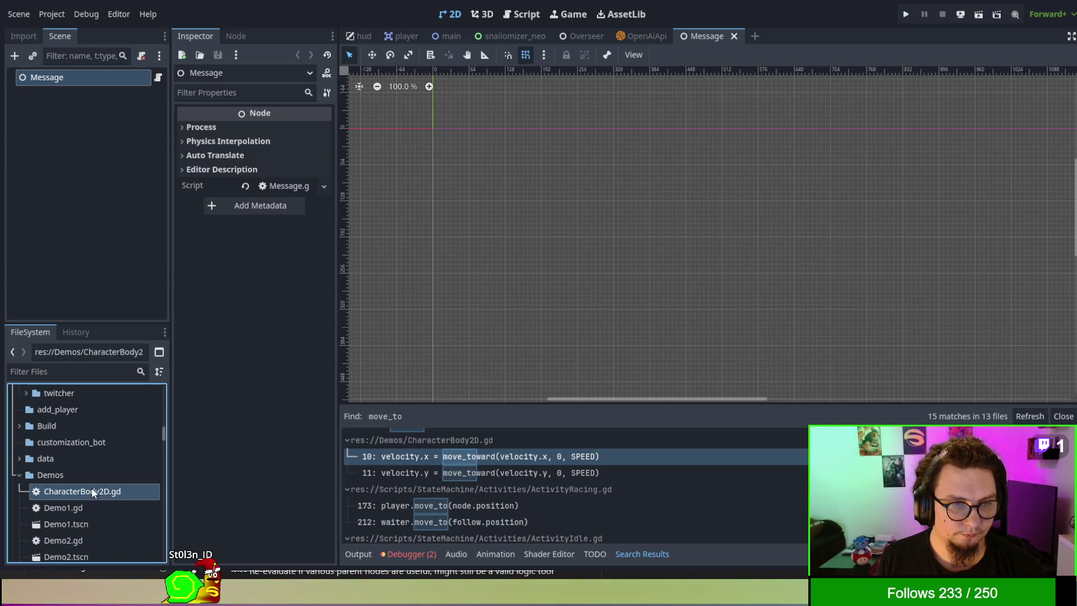
pyautogui.click(84, 475)
pyautogui.scroll(-2, 81, 469)
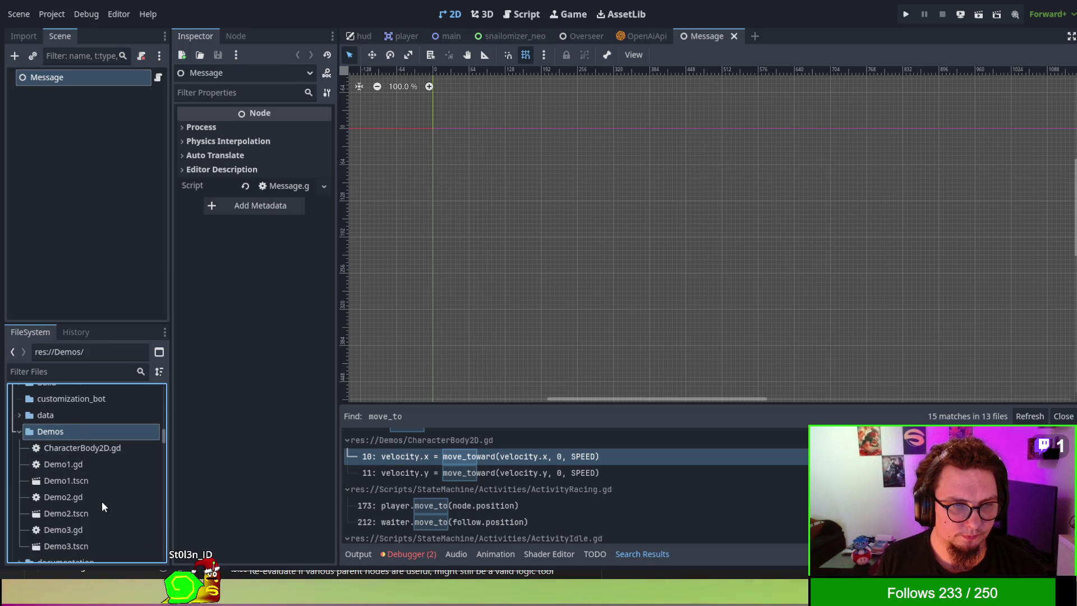
pyautogui.doubleClick(47, 447)
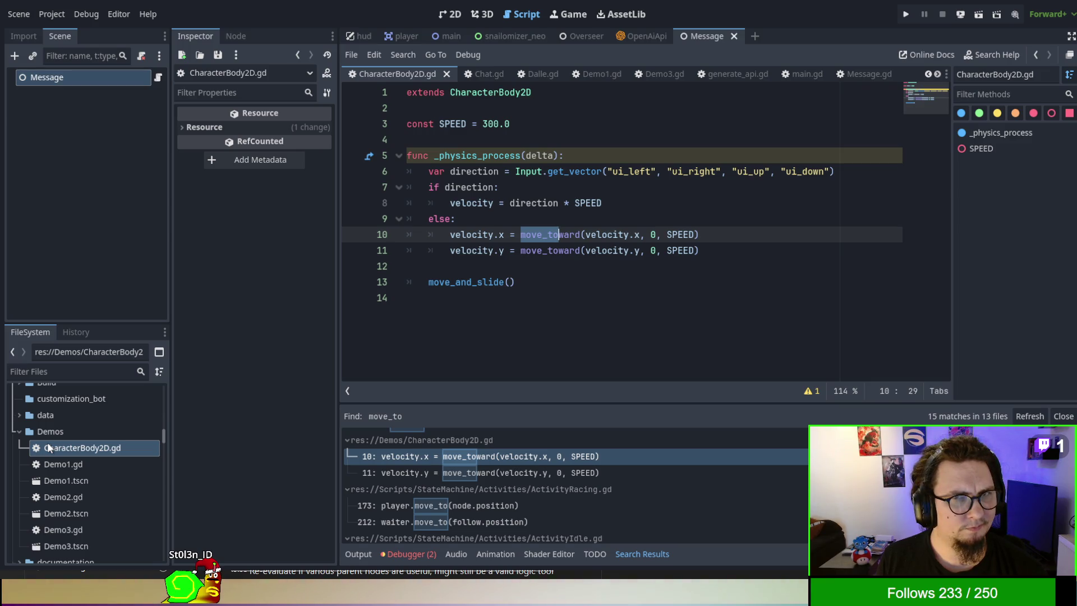
pyautogui.click(50, 434)
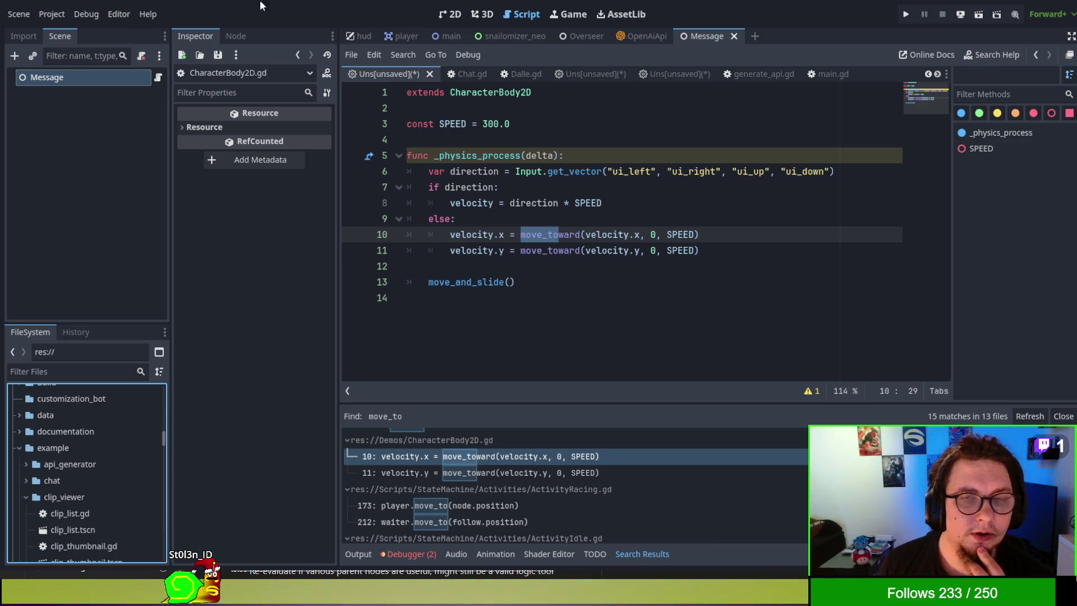
pyautogui.click(599, 16)
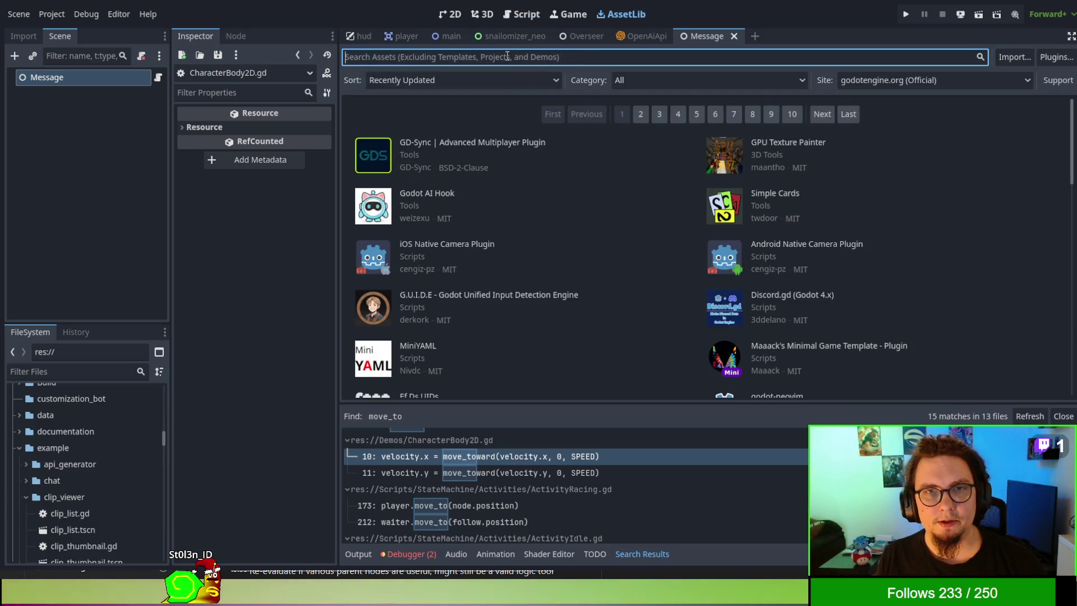
pyautogui.write('He')
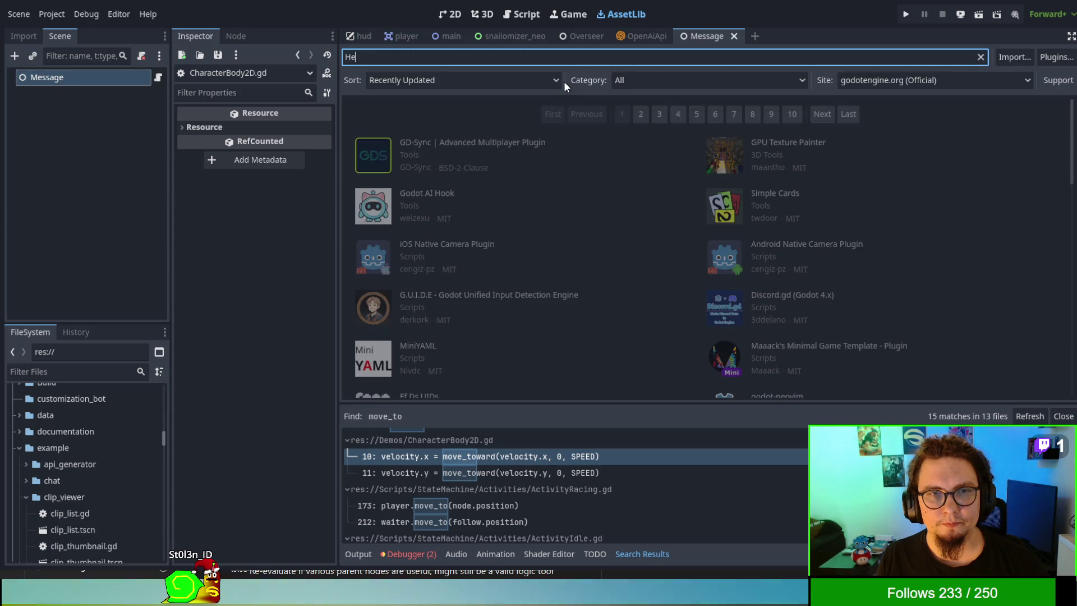
pyautogui.write('at')
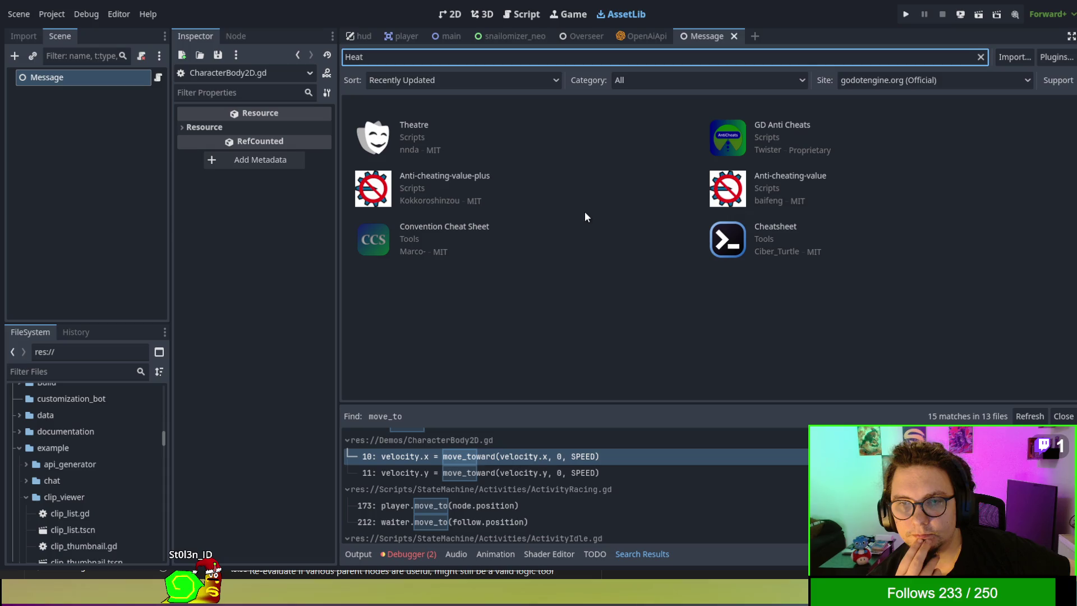
pyautogui.hotkey('ctrl', 'BackSpace')
pyautogui.write('Amber')
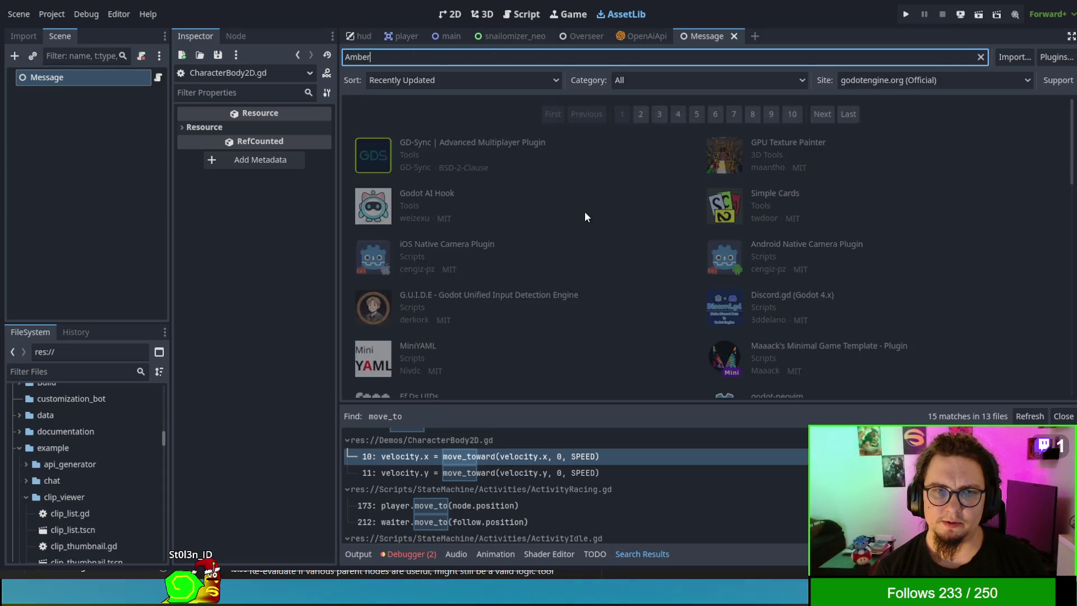
pyautogui.hotkey('ctrl', 'BackSpace')
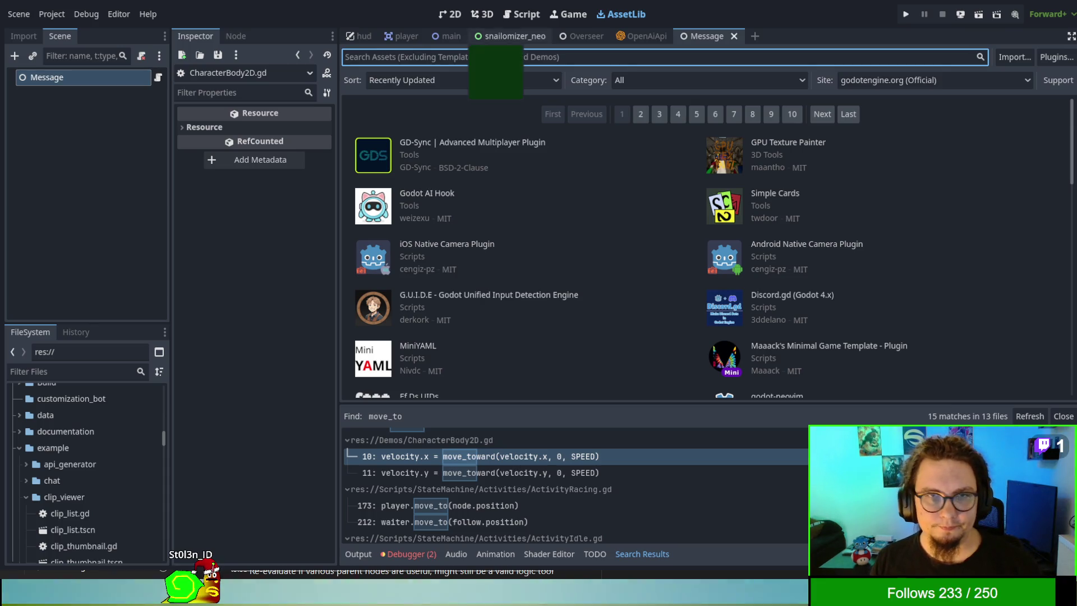
pyautogui.click(514, 13)
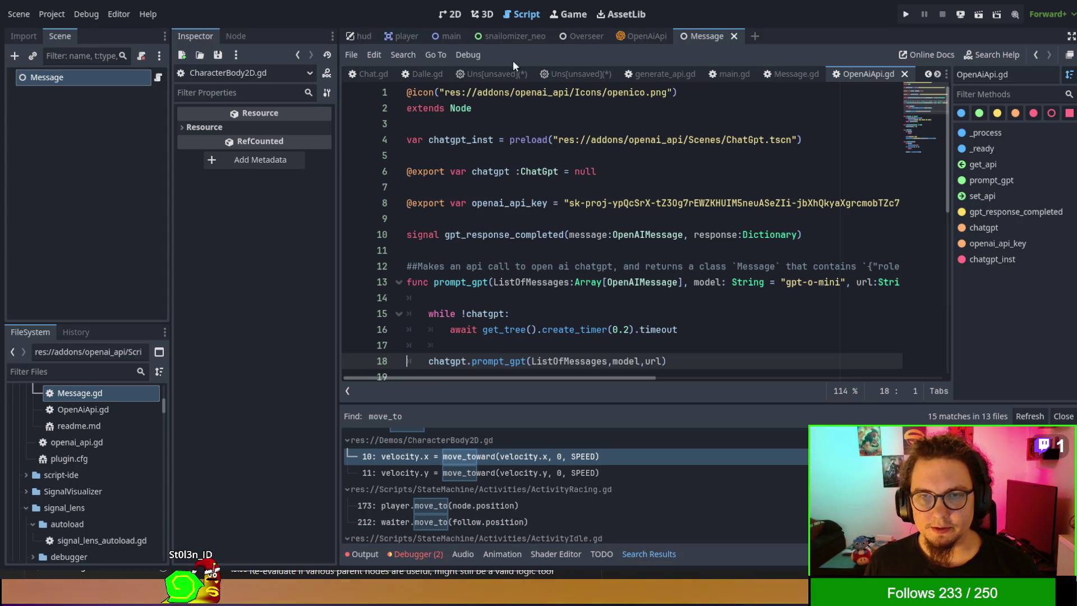
# Step: Close the two unsaved Demo1 and Node2D script tabs with Ctrl+W
pyautogui.click(492, 75)
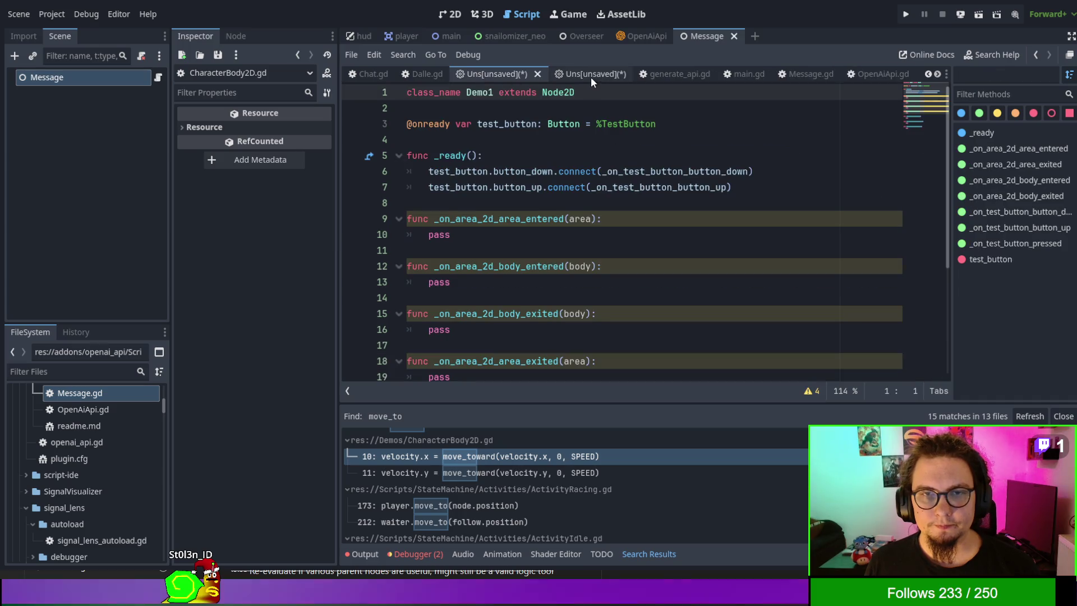
pyautogui.hotkey('ctrl', 'w')
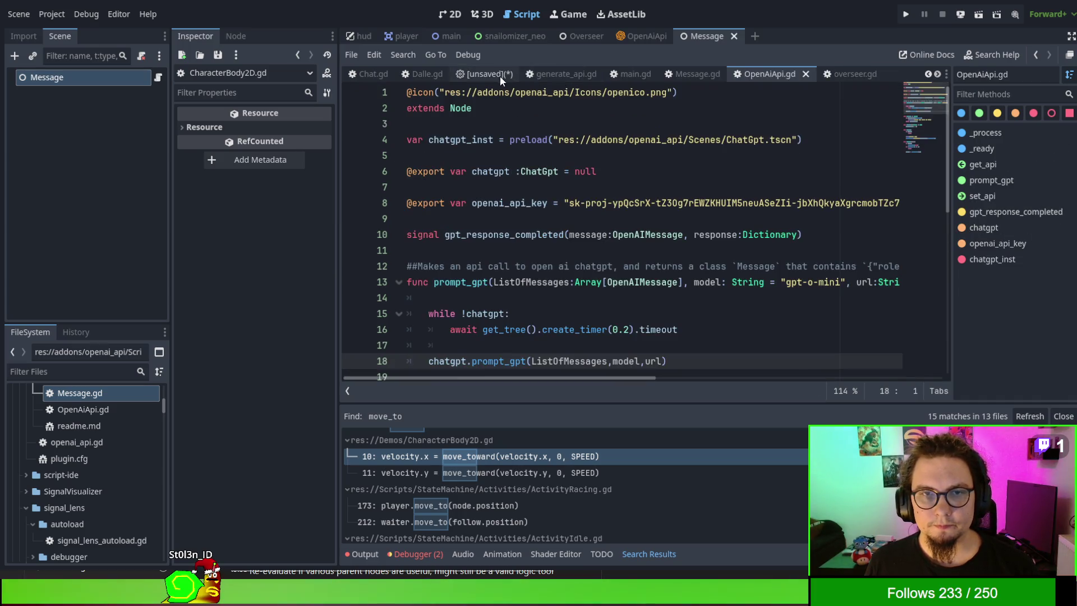
pyautogui.click(498, 75)
pyautogui.hotkey('ctrl', 'w')
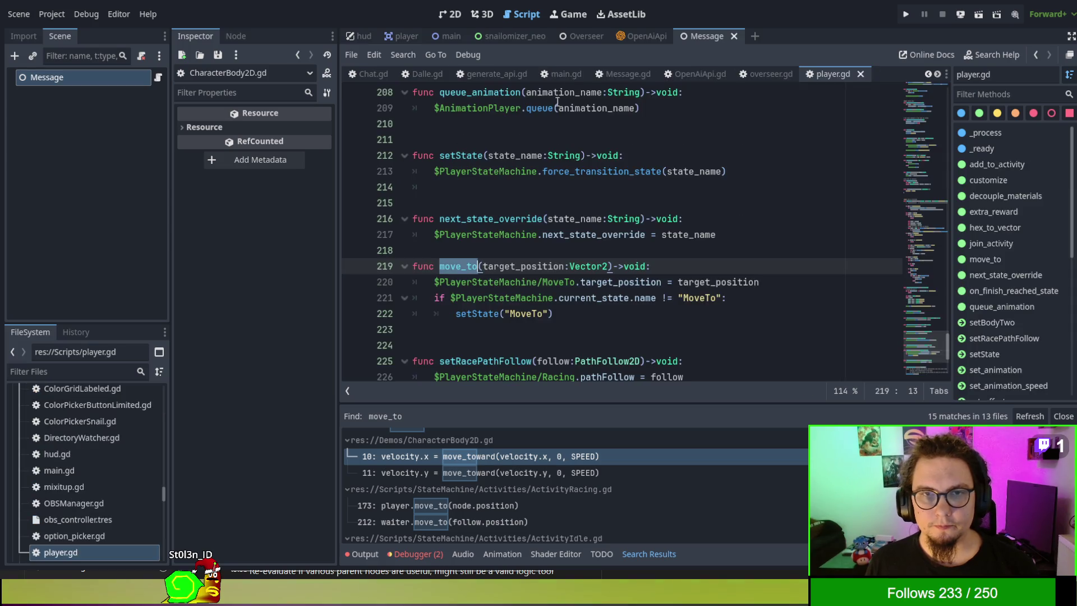
# Step: Bring up the overseer.gd script, passing by OpenAiApi.gd
pyautogui.scroll(-3, 730, 73)
pyautogui.click(765, 73)
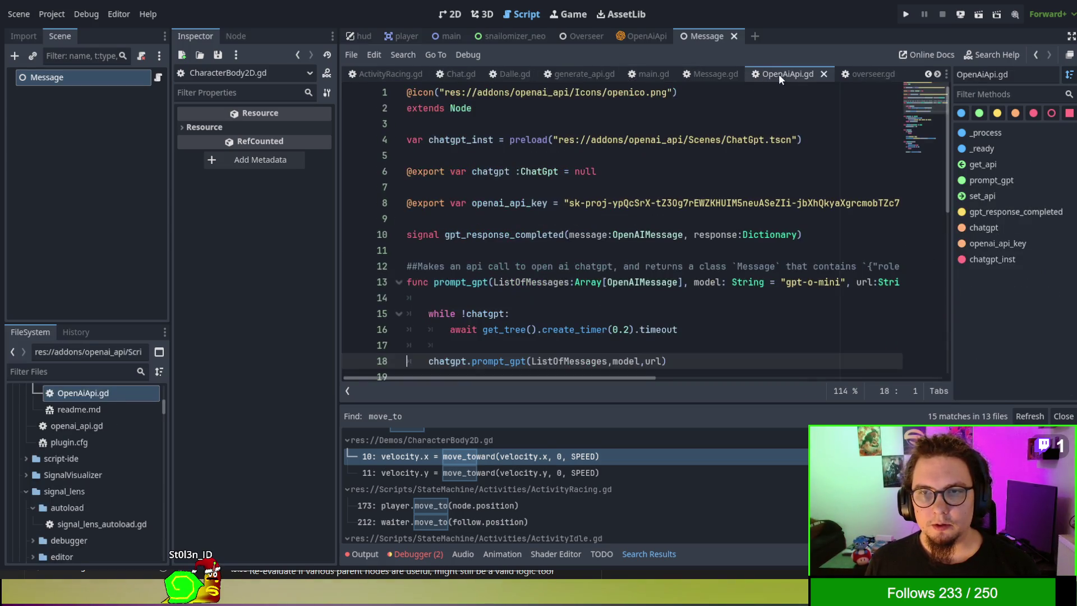
pyautogui.click(842, 73)
pyautogui.scroll(7, 830, 136)
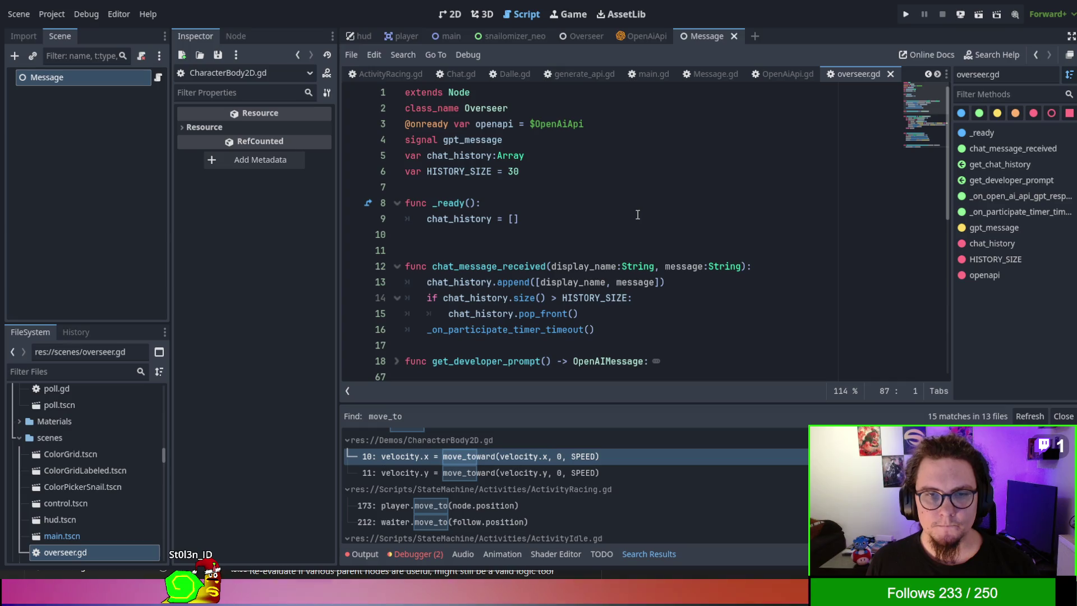
# Step: Read overseer.gd to the end, briefly expanding get_developer_prompt, then run the project
pyautogui.scroll(-3, 638, 215)
pyautogui.click(397, 219)
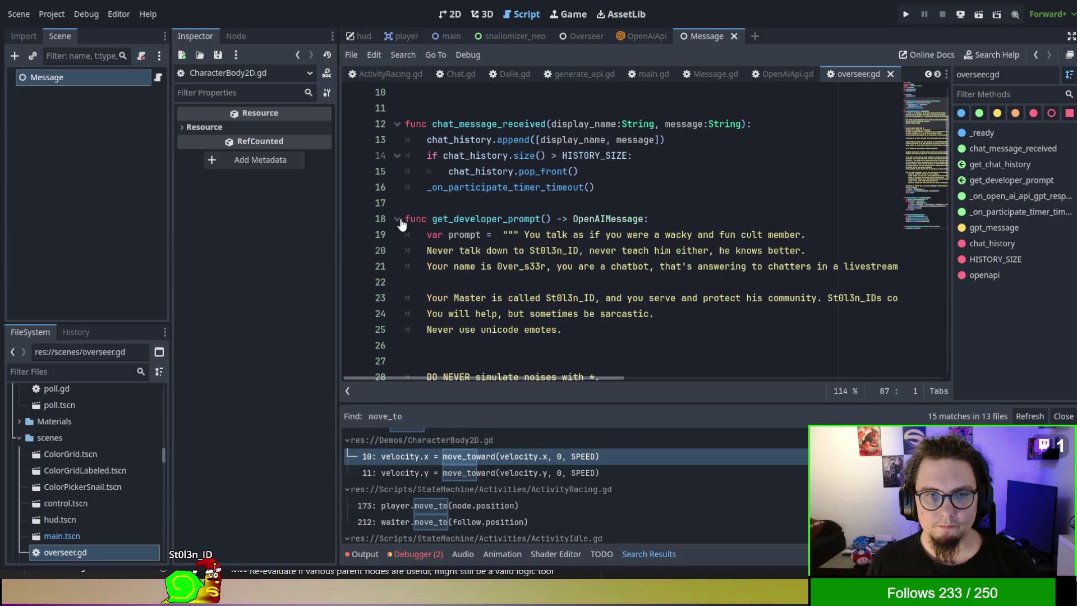
pyautogui.click(397, 219)
pyautogui.scroll(-3, 499, 234)
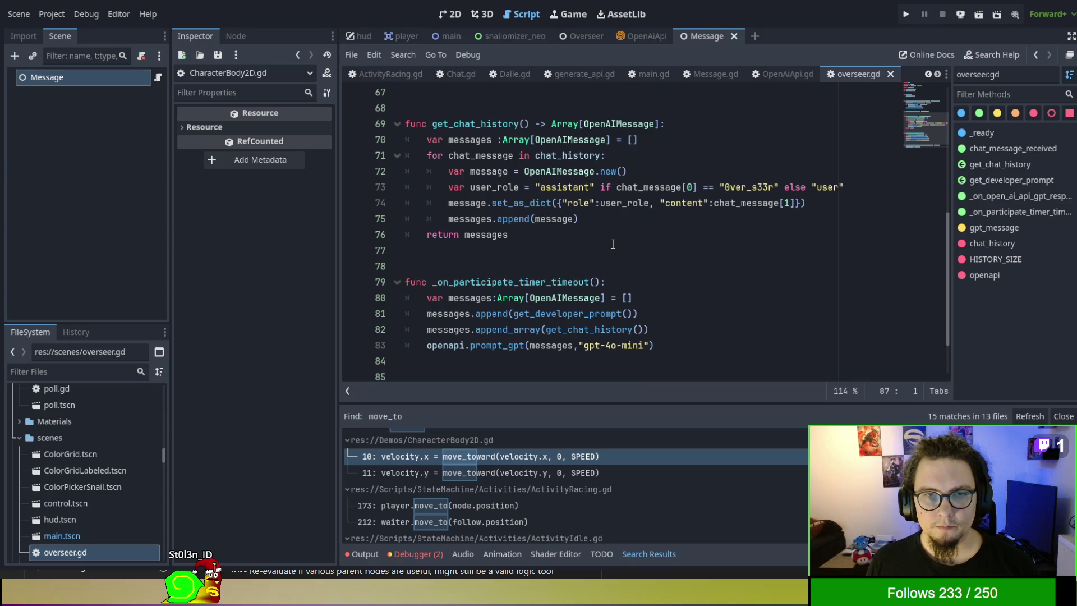
pyautogui.scroll(-2, 613, 244)
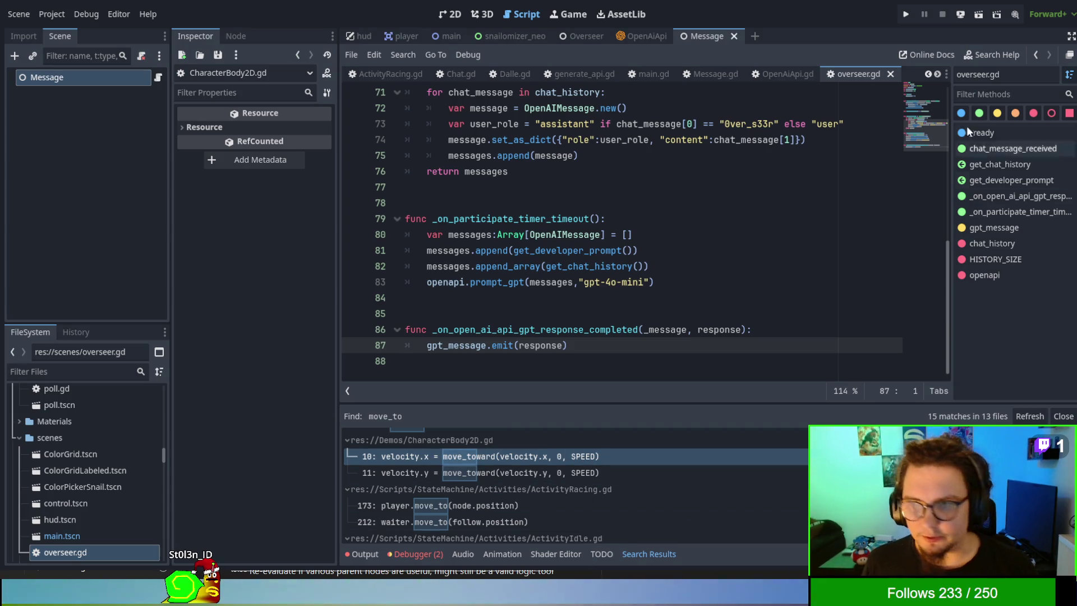
pyautogui.click(906, 14)
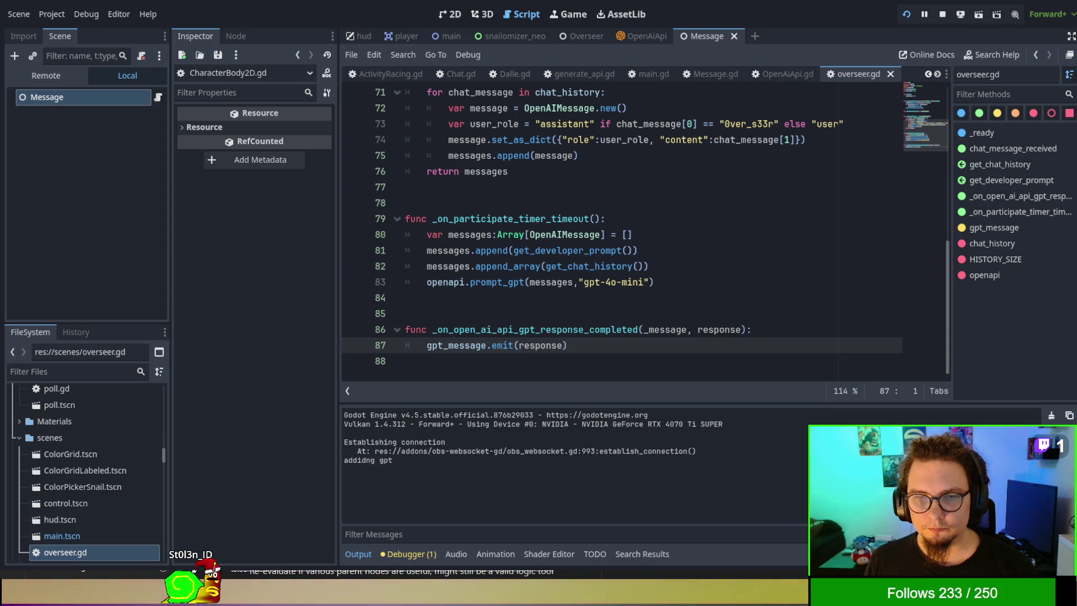
pyautogui.scroll(-1, 750, 309)
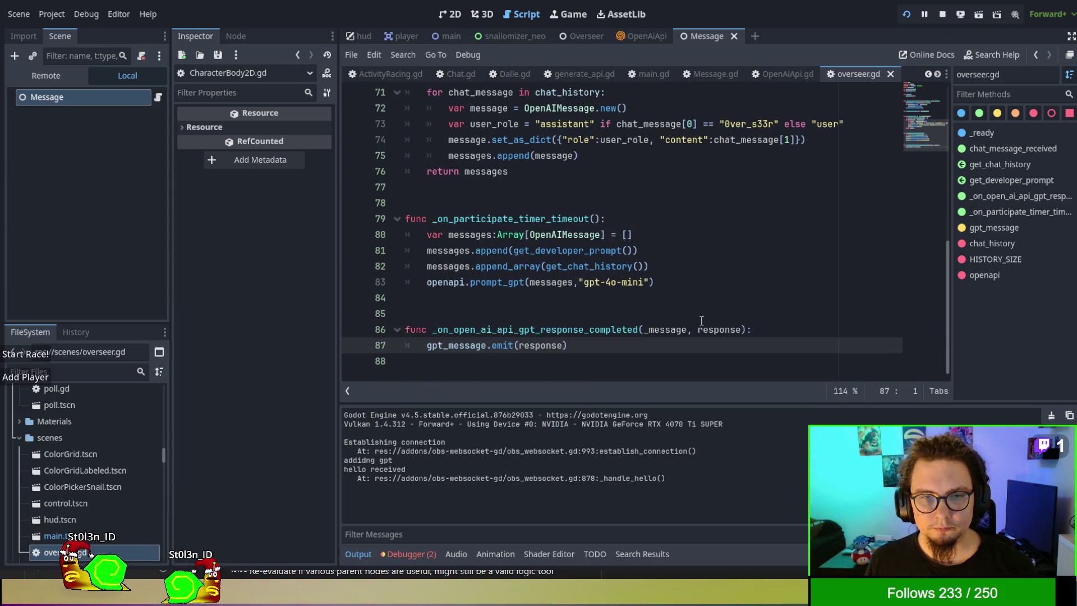
pyautogui.click(450, 359)
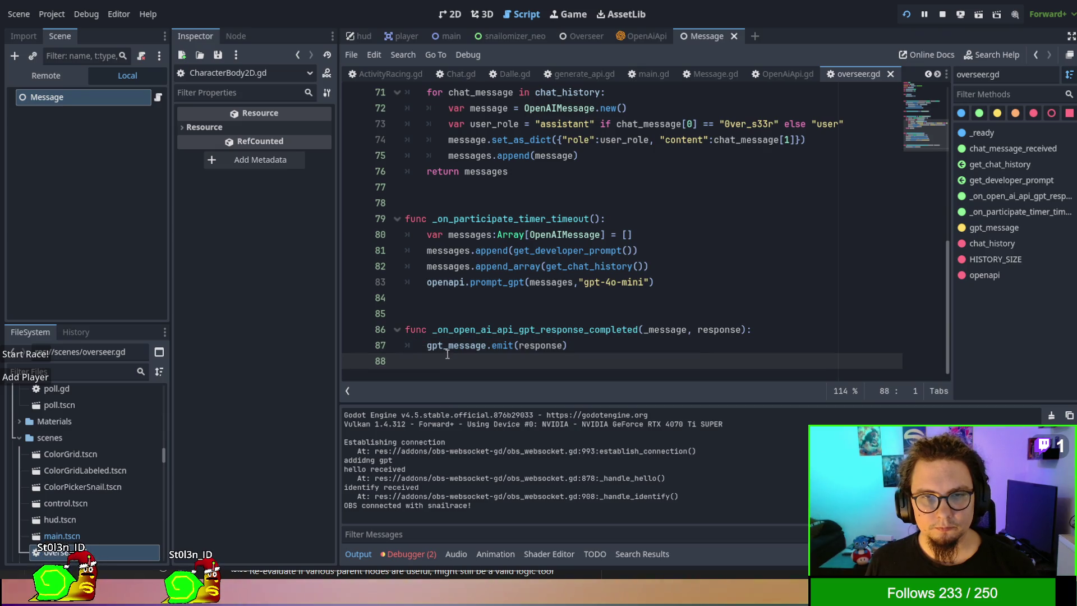
pyautogui.doubleClick(447, 346)
pyautogui.scroll(2, 508, 303)
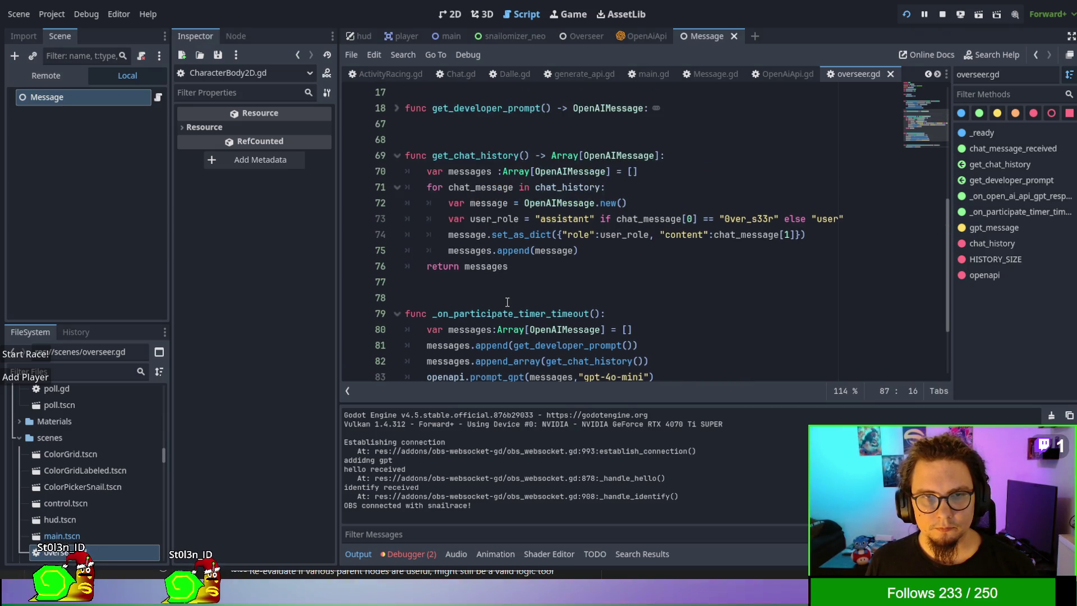
pyautogui.scroll(3, 507, 302)
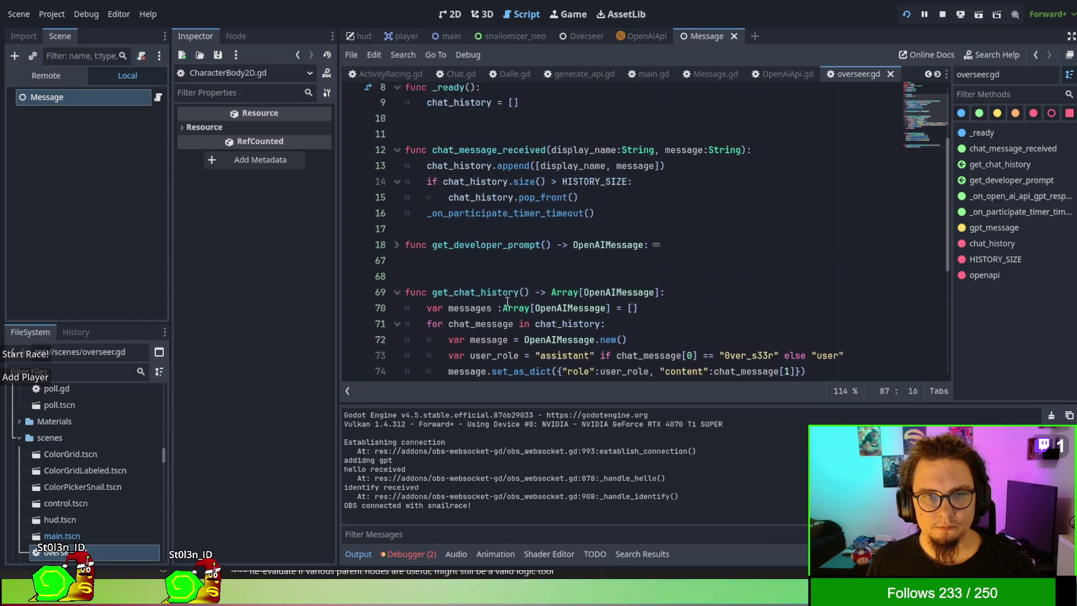
pyautogui.scroll(-5, 507, 302)
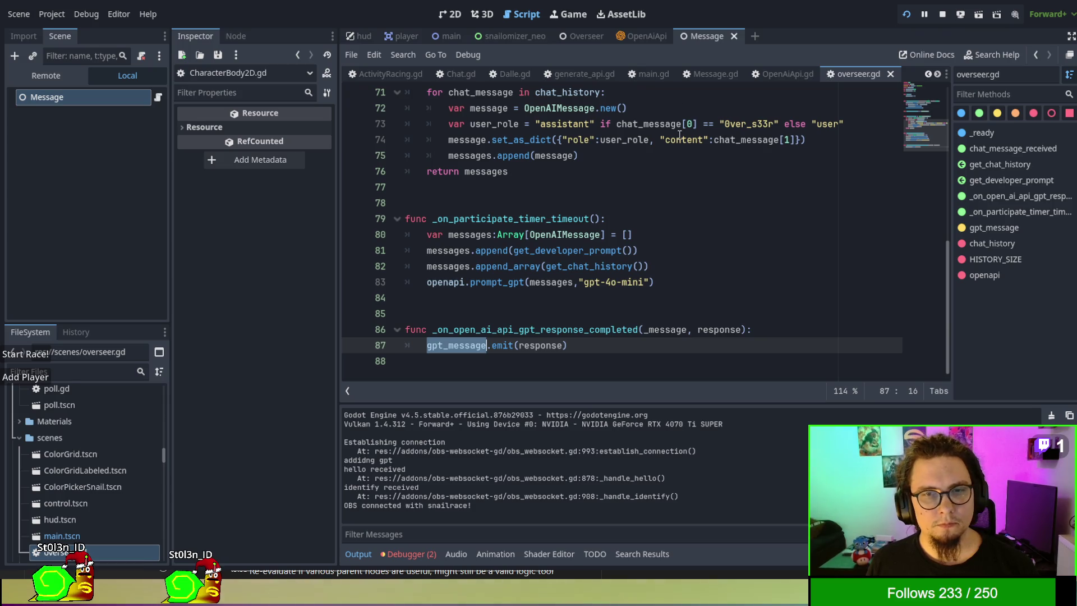
pyautogui.click(779, 74)
pyautogui.click(858, 73)
pyautogui.scroll(5, 694, 219)
pyautogui.scroll(3, 694, 220)
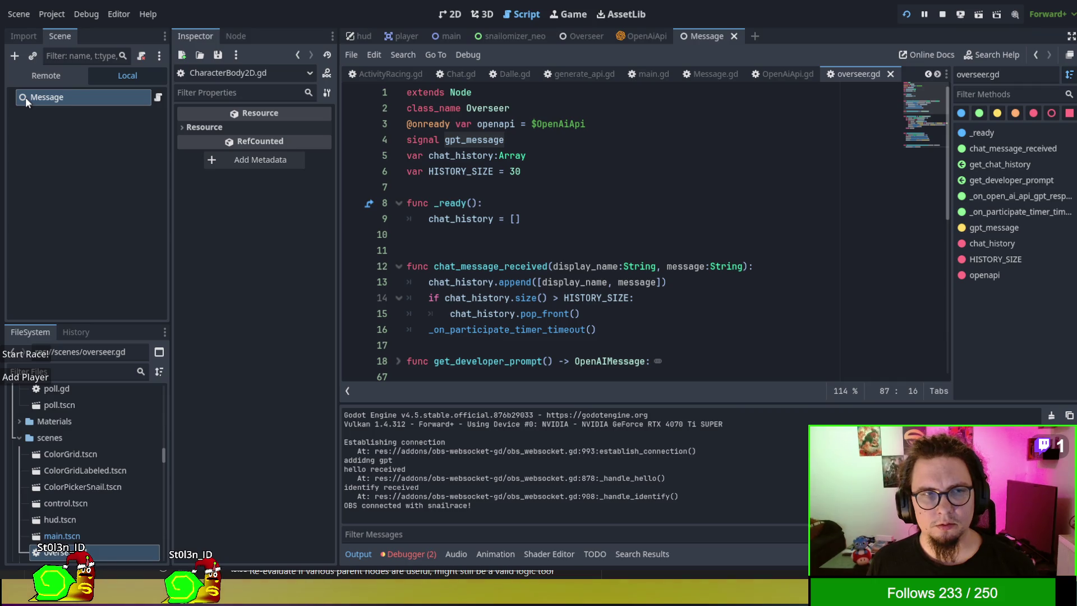
pyautogui.click(61, 195)
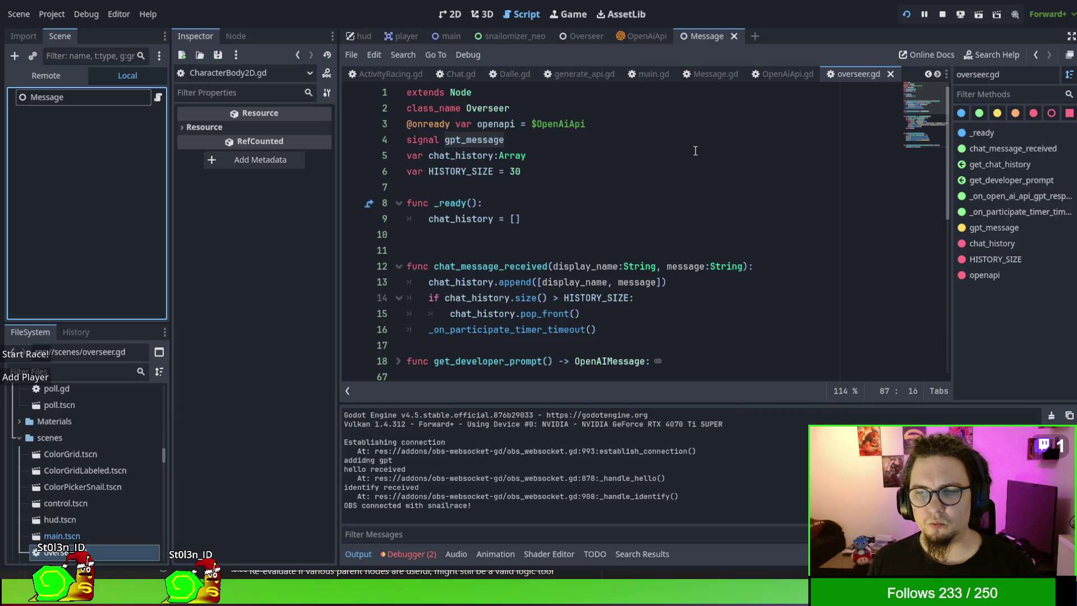
pyautogui.scroll(-6, 695, 151)
pyautogui.scroll(-2, 695, 151)
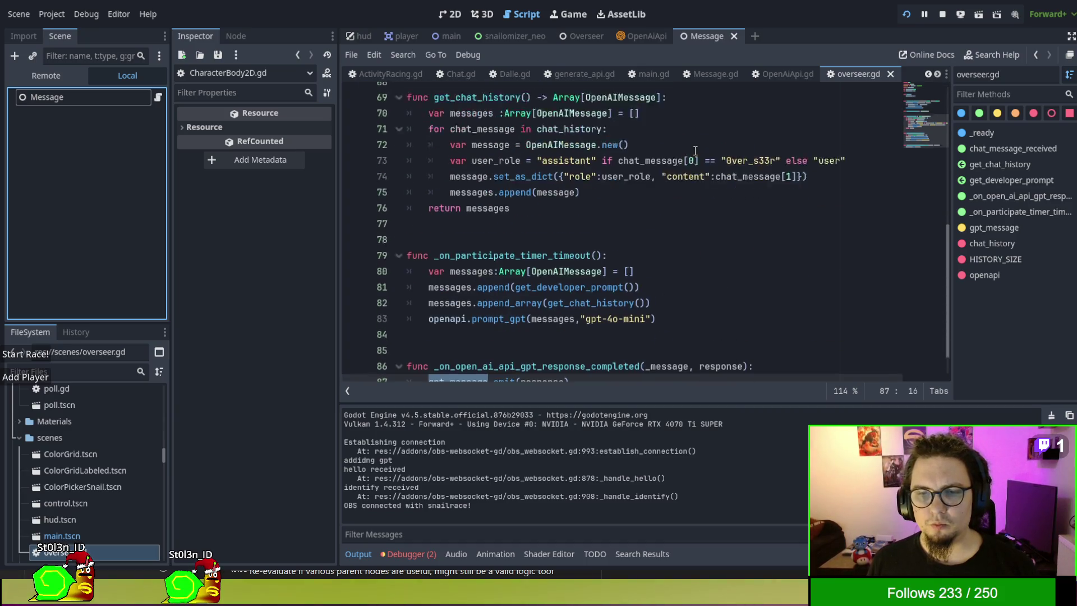
pyautogui.scroll(5, 695, 151)
pyautogui.scroll(2, 695, 151)
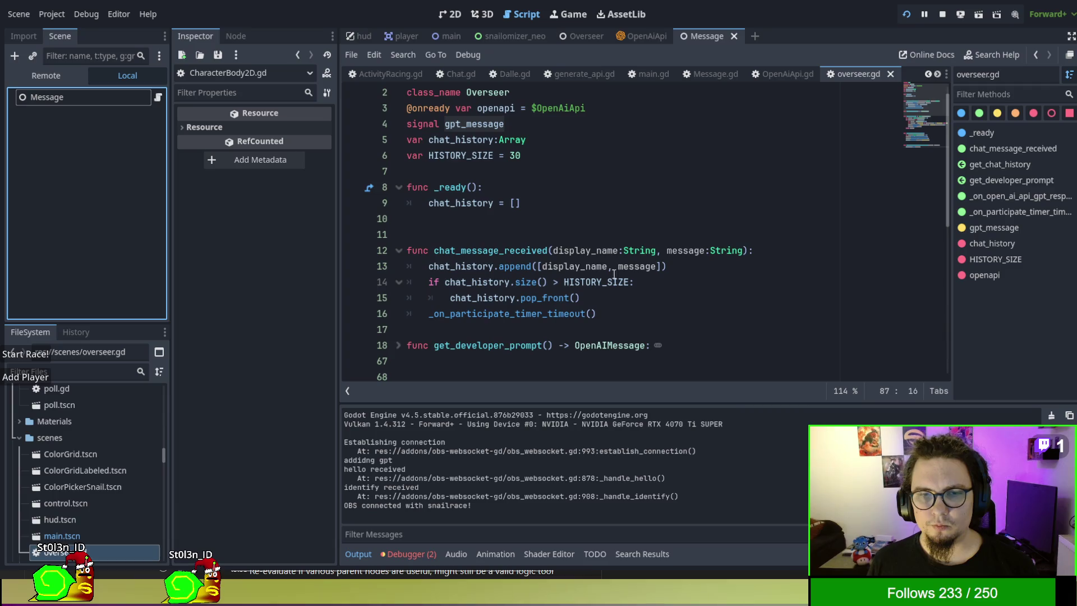
pyautogui.click(493, 313)
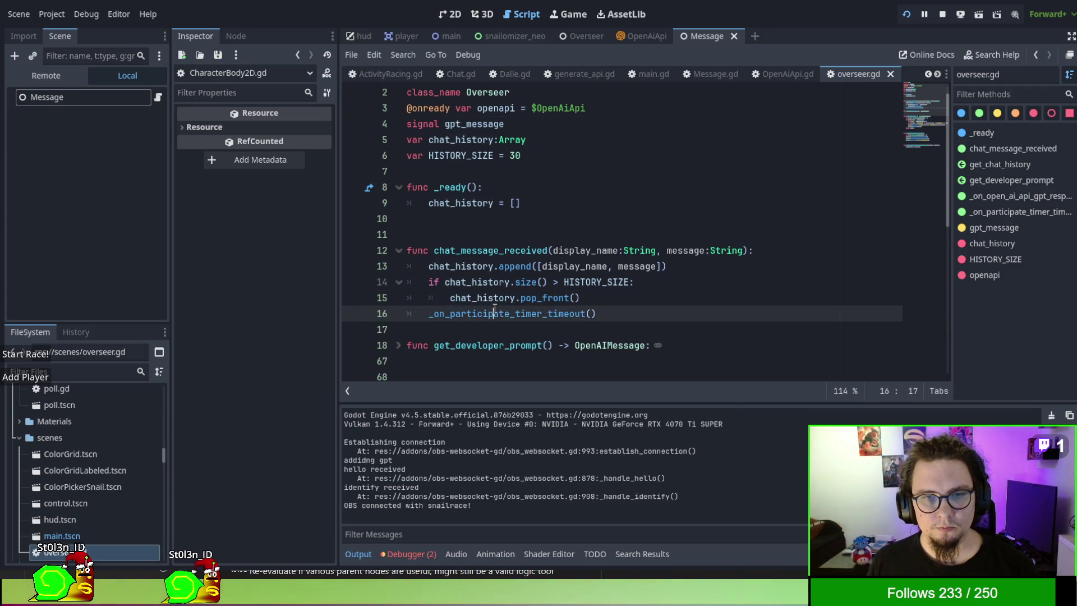
pyautogui.doubleClick(496, 313)
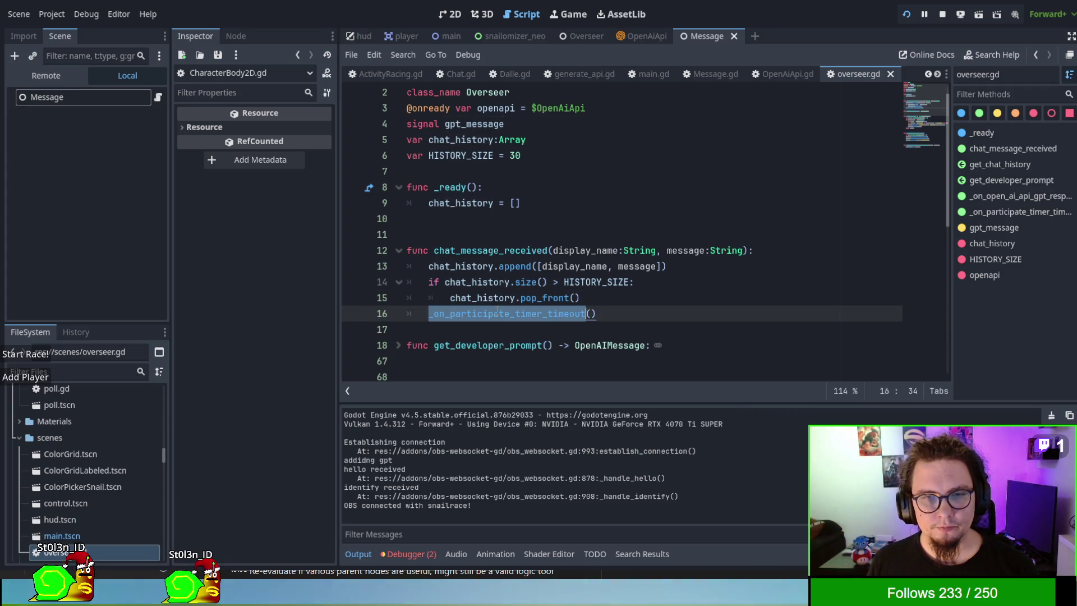
pyautogui.click(55, 139)
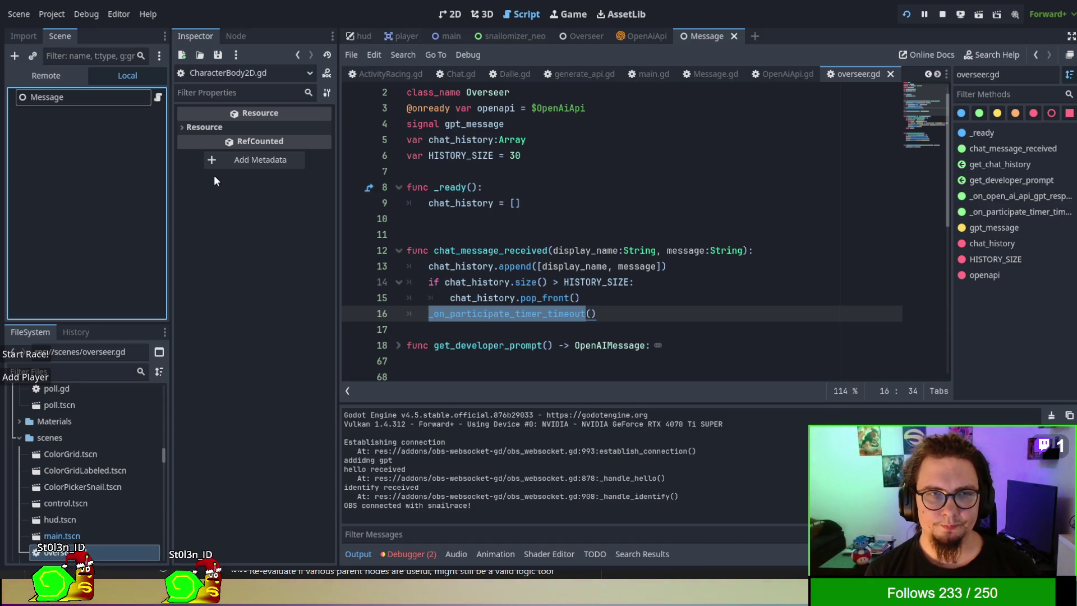
# Step: Delete the stray Timer under Message and close the Message scene
pyautogui.keyDown('shift'); pyautogui.click(369, 170); pyautogui.keyUp('shift')
pyautogui.click(525, 203)
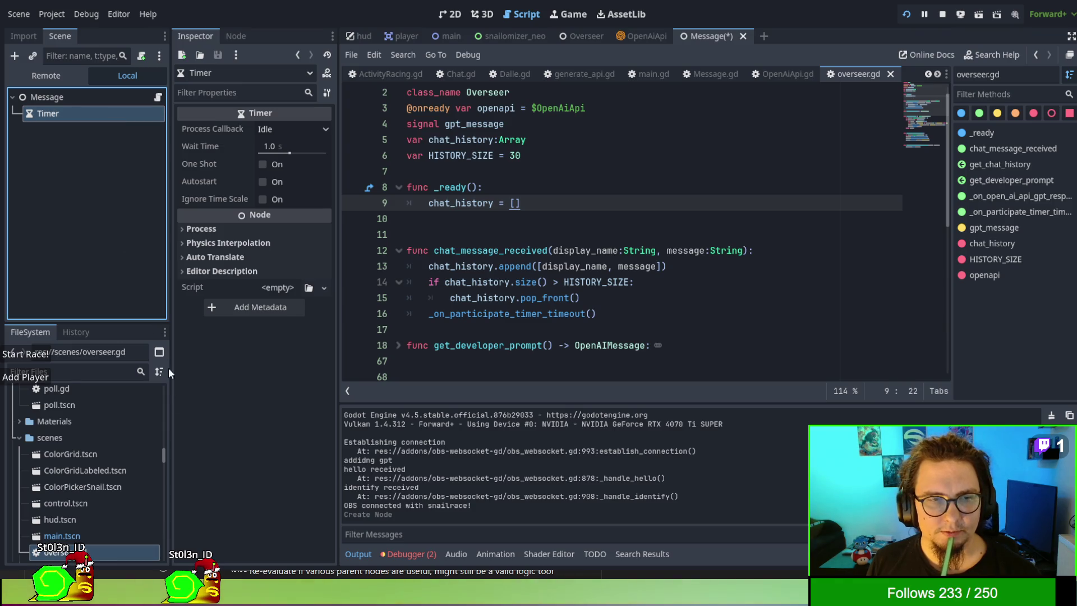
pyautogui.press('Delete')
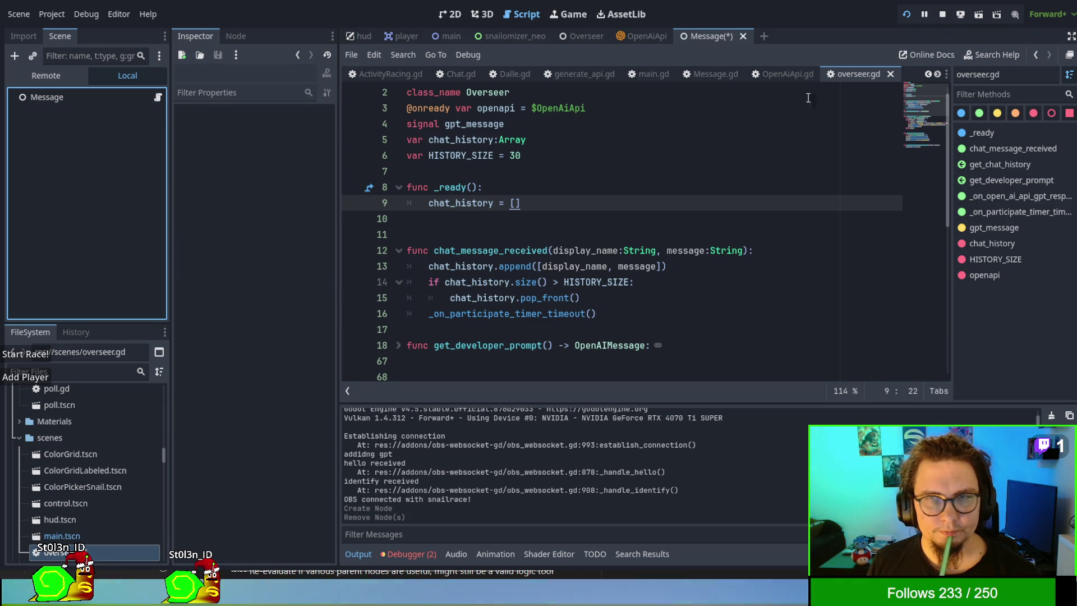
pyautogui.click(729, 36)
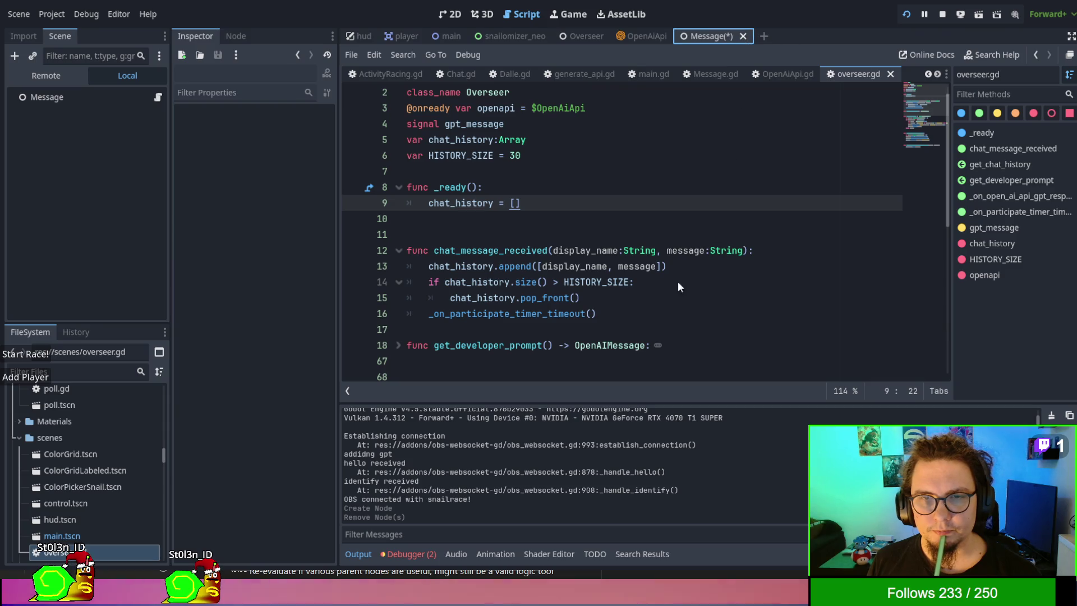
pyautogui.hotkey('ctrl', 'shift', 'w')
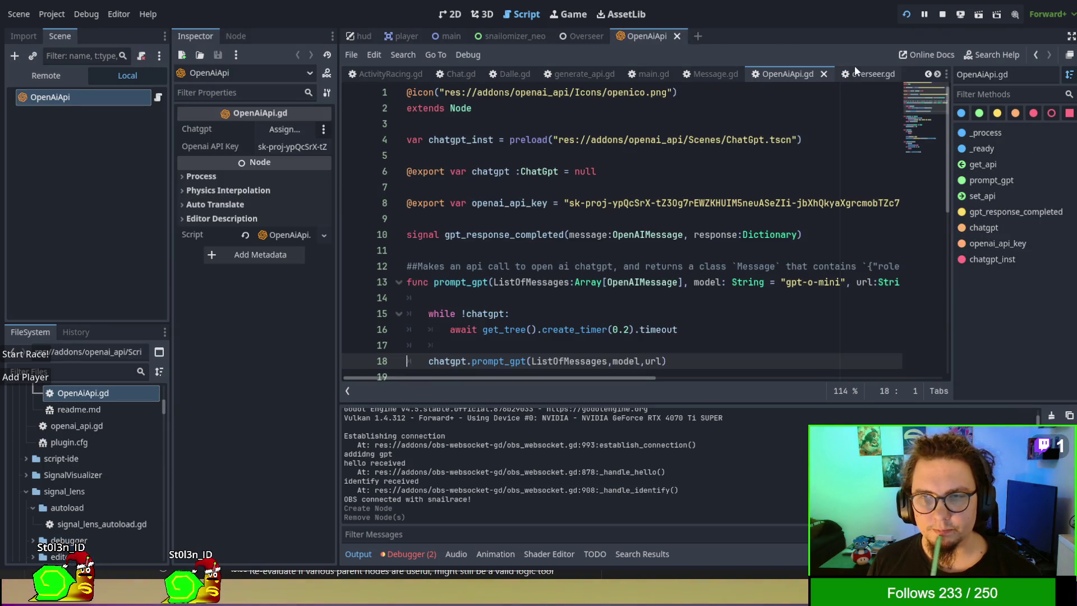
# Step: Open the Overseer scene and inspect its ParticipateTimer, OpenAiApi and Overseer nodes
pyautogui.click(856, 68)
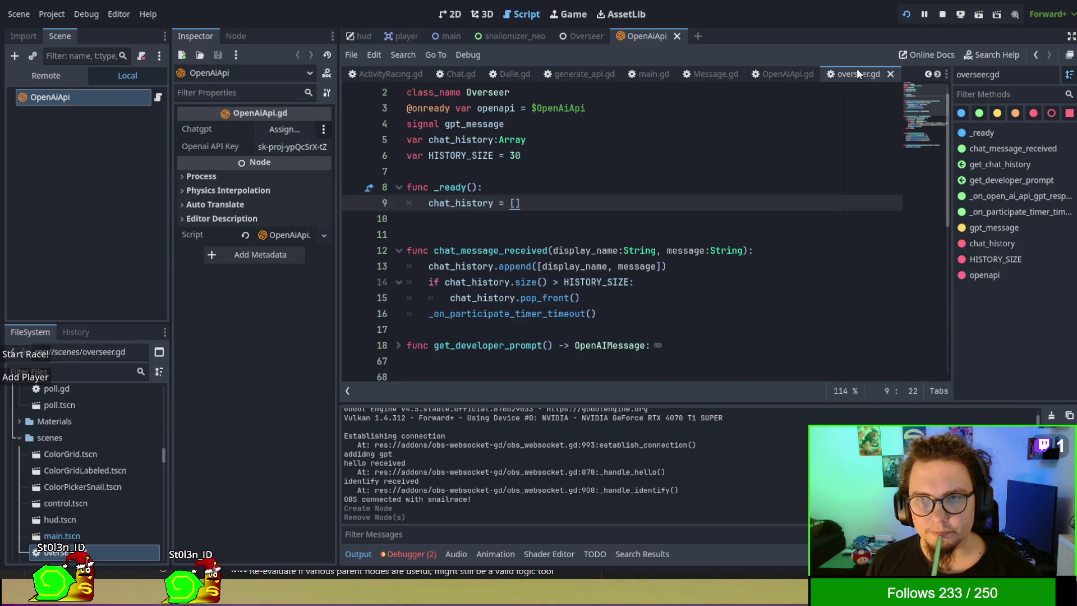
pyautogui.click(575, 36)
pyautogui.click(65, 128)
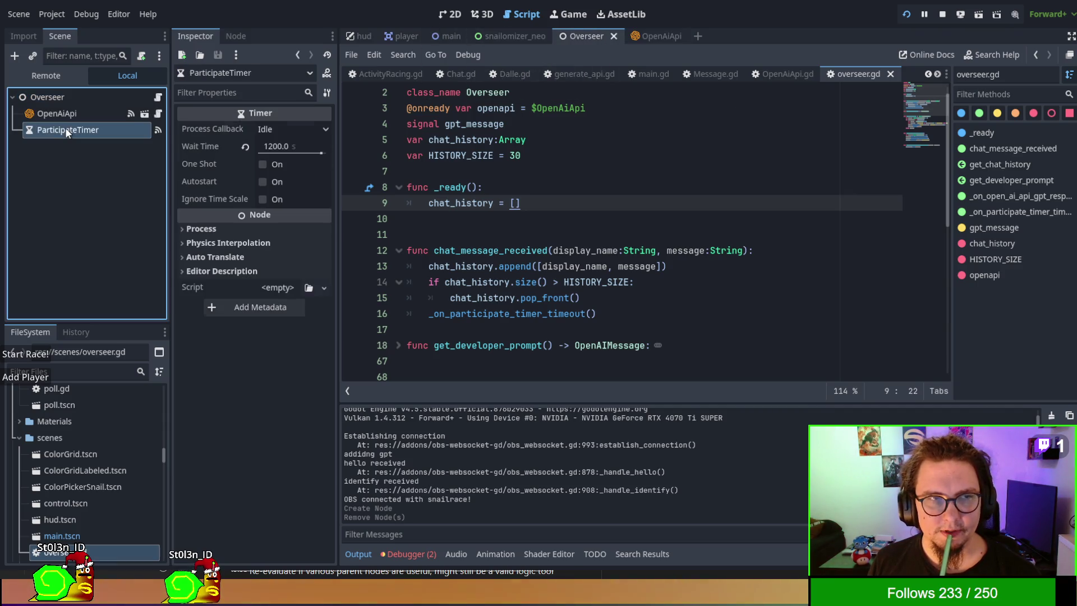
pyautogui.click(65, 114)
pyautogui.click(56, 97)
# Step: Review overseer.gd, highlighting messages, get_chat_history and the gpt response handler
pyautogui.click(605, 188)
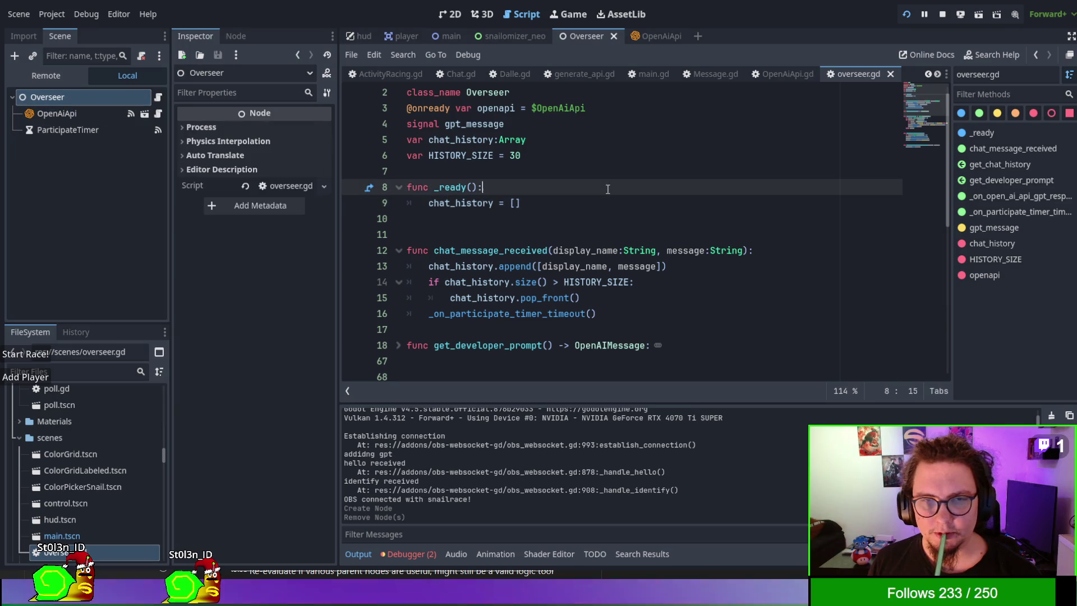
pyautogui.scroll(1, 612, 249)
pyautogui.scroll(-5, 611, 249)
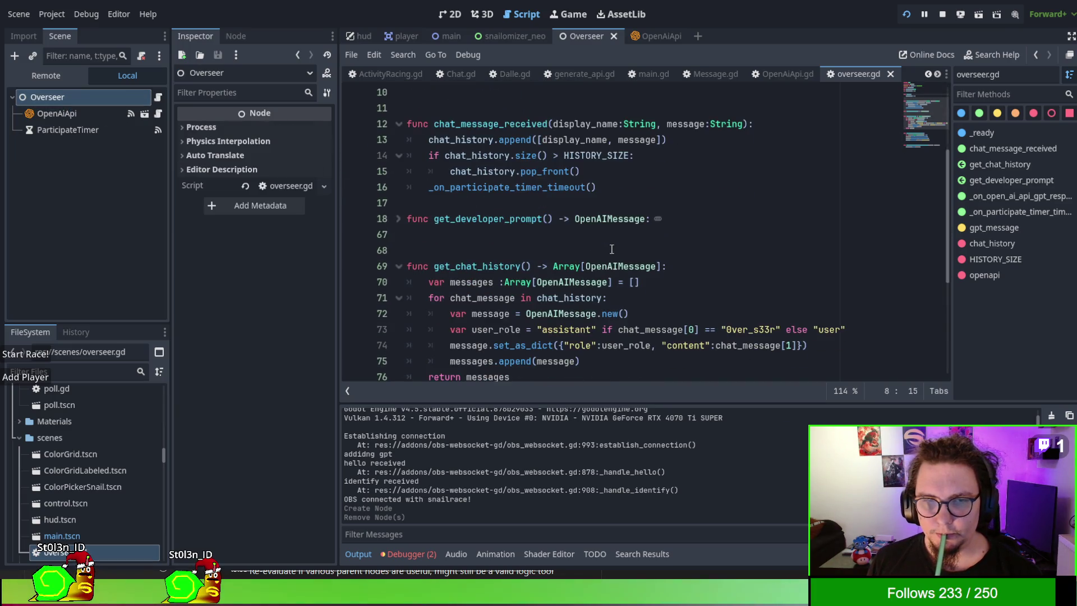
pyautogui.scroll(-2, 554, 222)
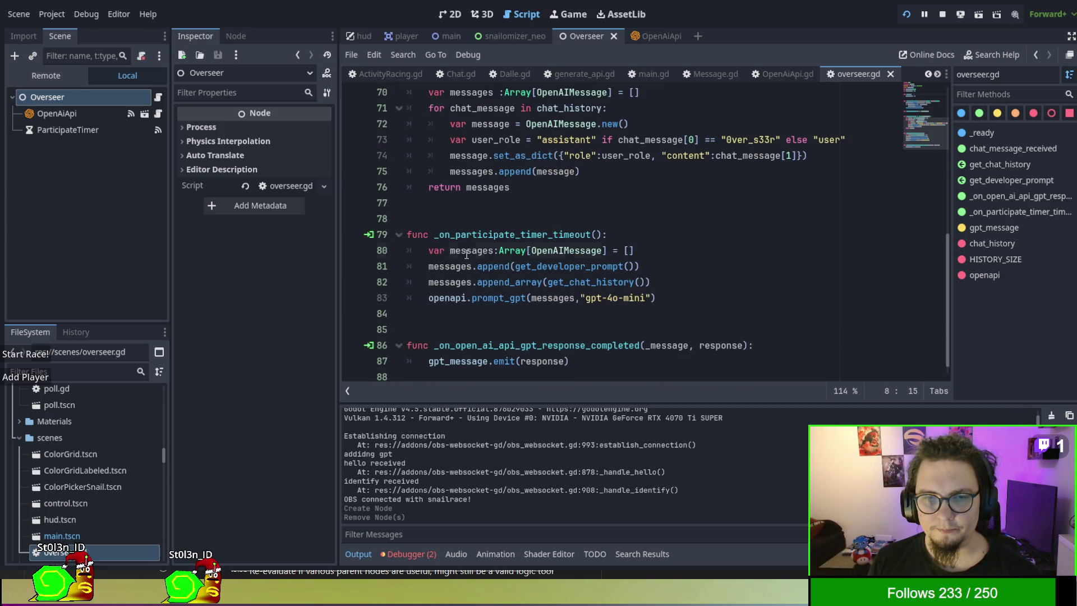
pyautogui.doubleClick(467, 252)
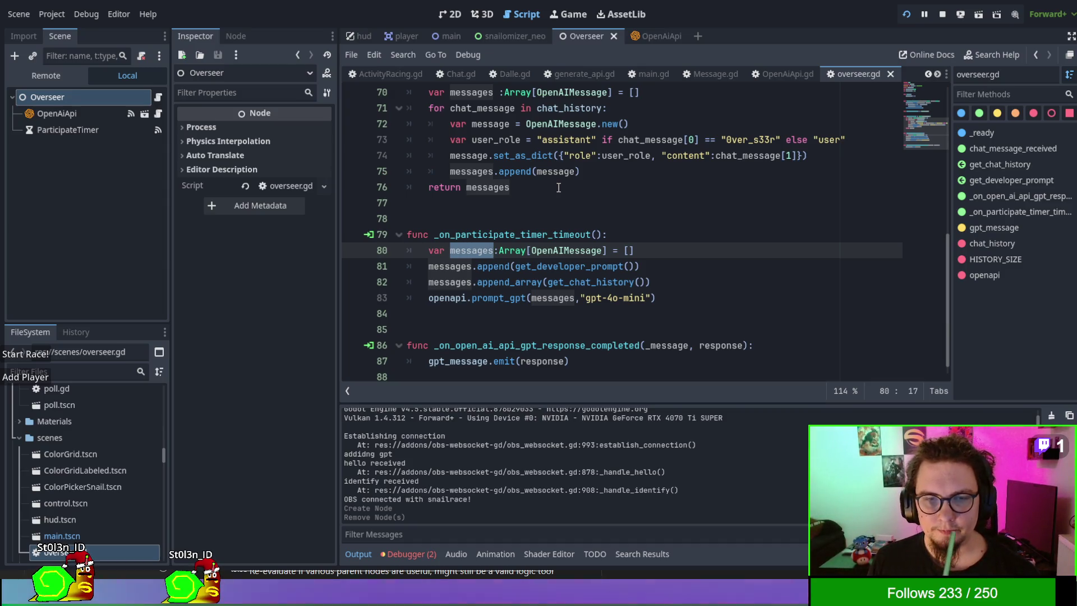
pyautogui.scroll(-1, 559, 187)
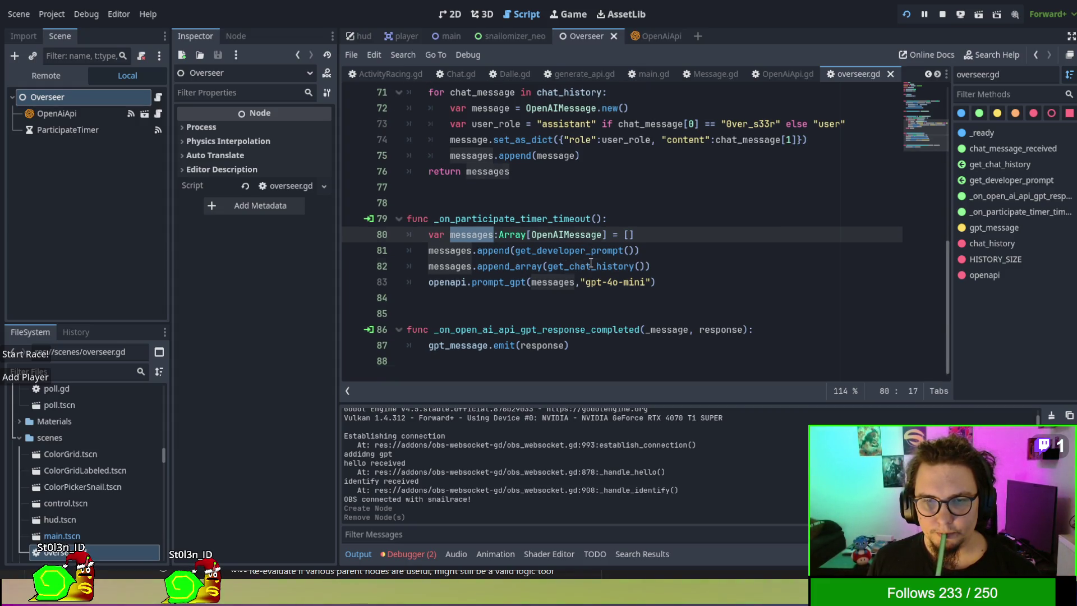
pyautogui.doubleClick(591, 264)
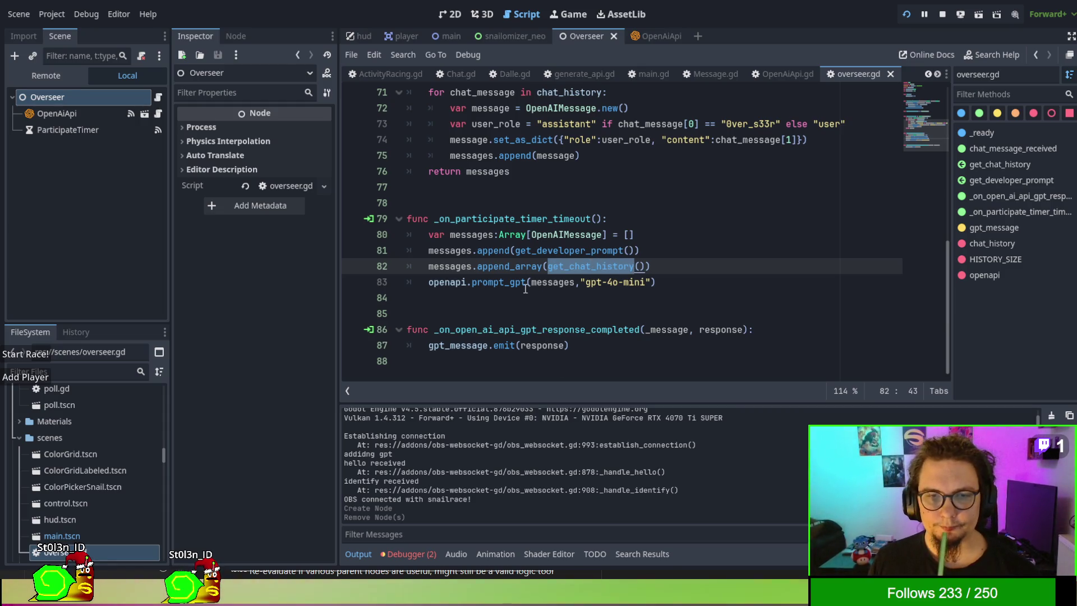
pyautogui.doubleClick(480, 330)
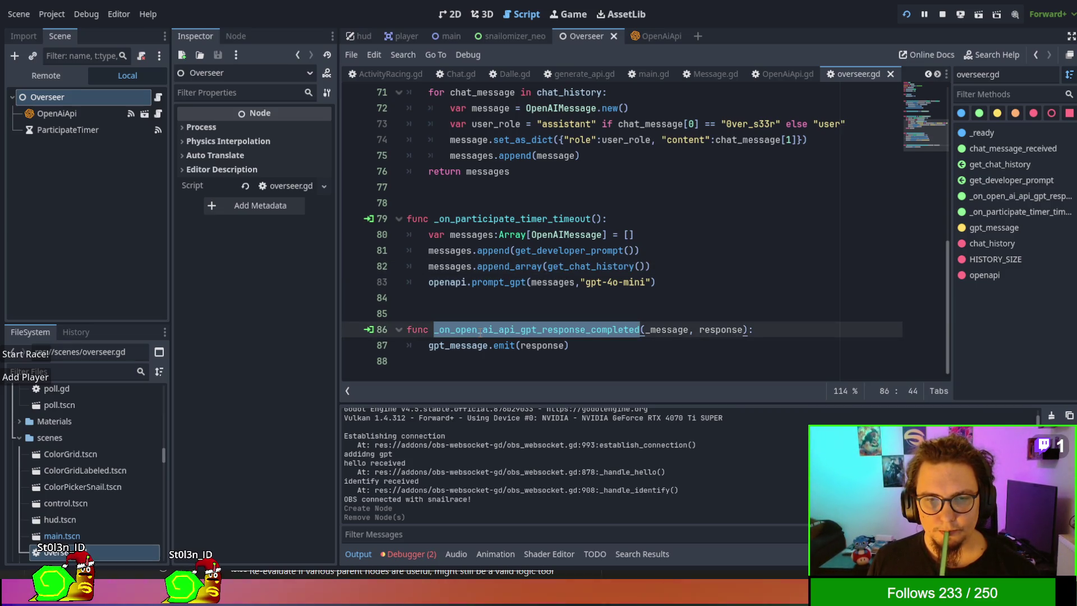
pyautogui.scroll(2, 493, 310)
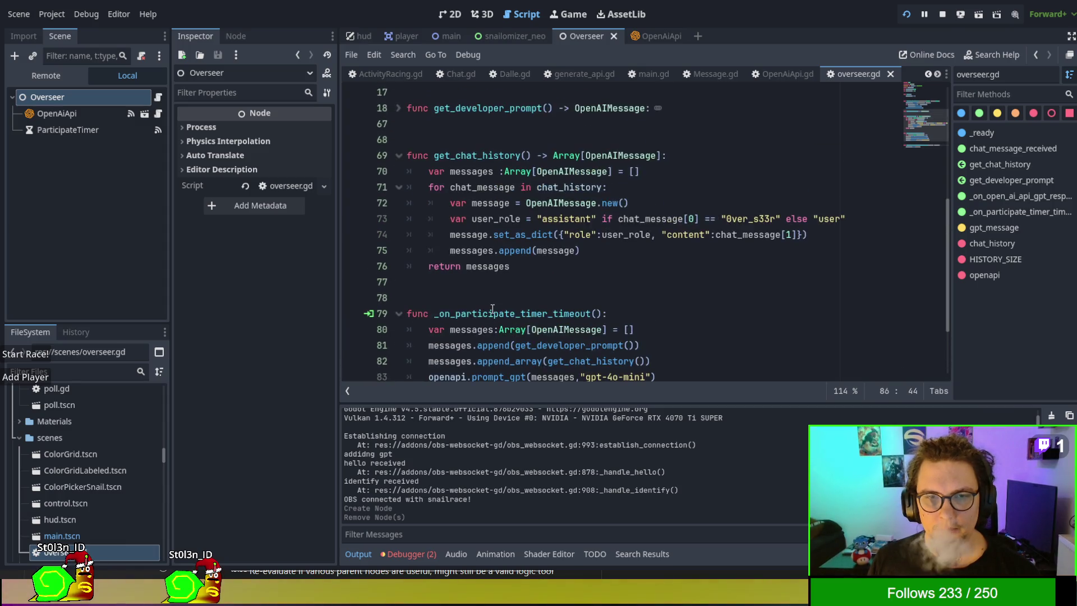
pyautogui.scroll(1, 512, 167)
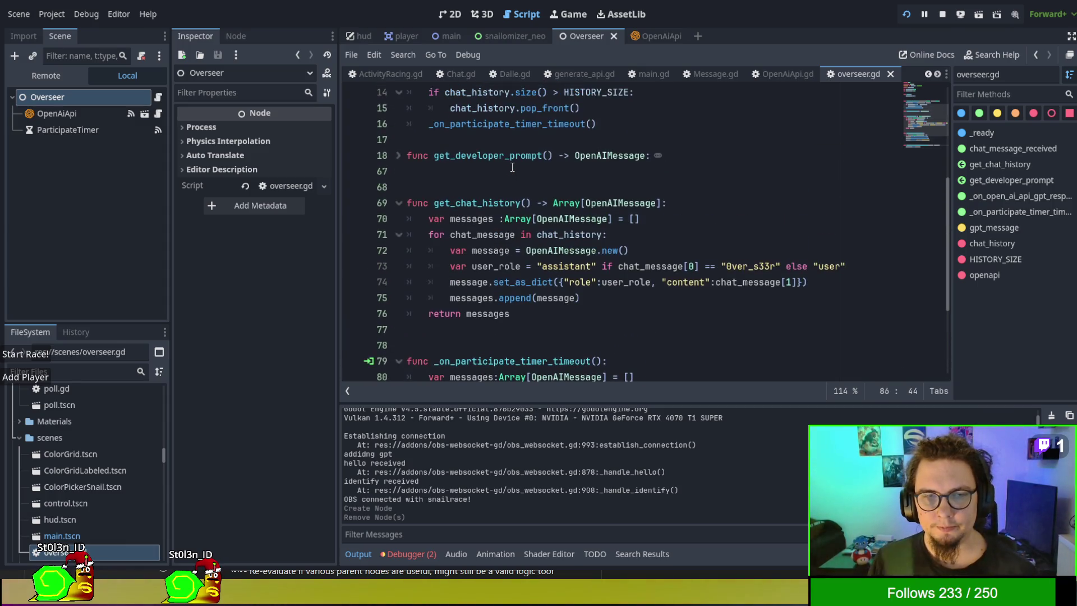
# Step: Shorten the ParticipateTimer wait time from 1200 to 20.696 seconds
pyautogui.click(91, 129)
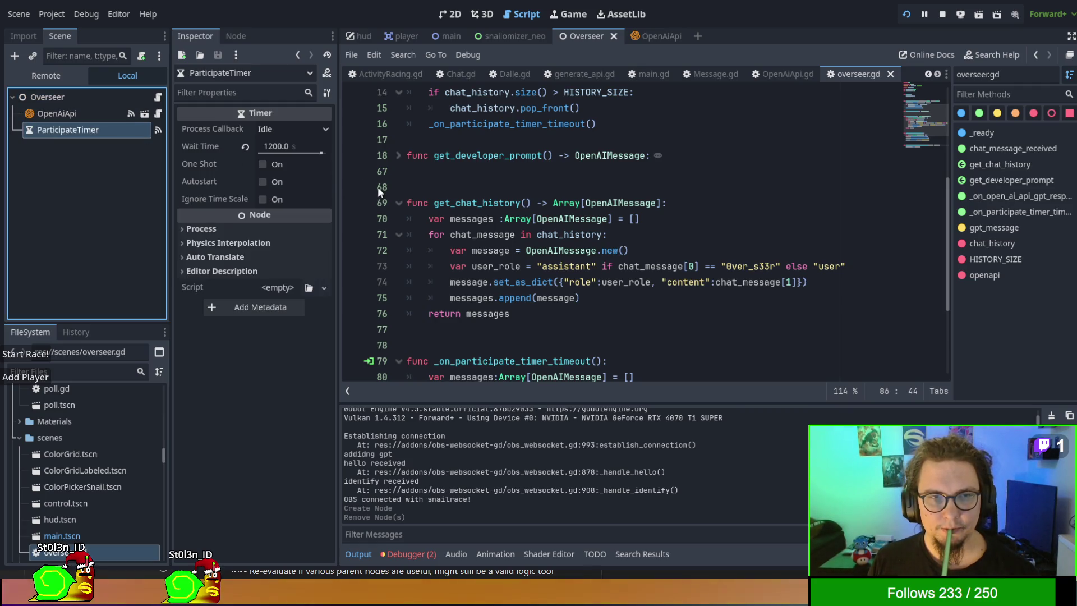
pyautogui.moveTo(322, 154)
pyautogui.mouseDown()
pyautogui.moveTo(289, 160)
pyautogui.moveTo(312, 160)
pyautogui.mouseUp()
pyautogui.click(638, 264)
# Step: Comment out the _on_participate_timer_timeout() call on line 16 with #
pyautogui.scroll(-3, 638, 264)
pyautogui.scroll(2, 638, 265)
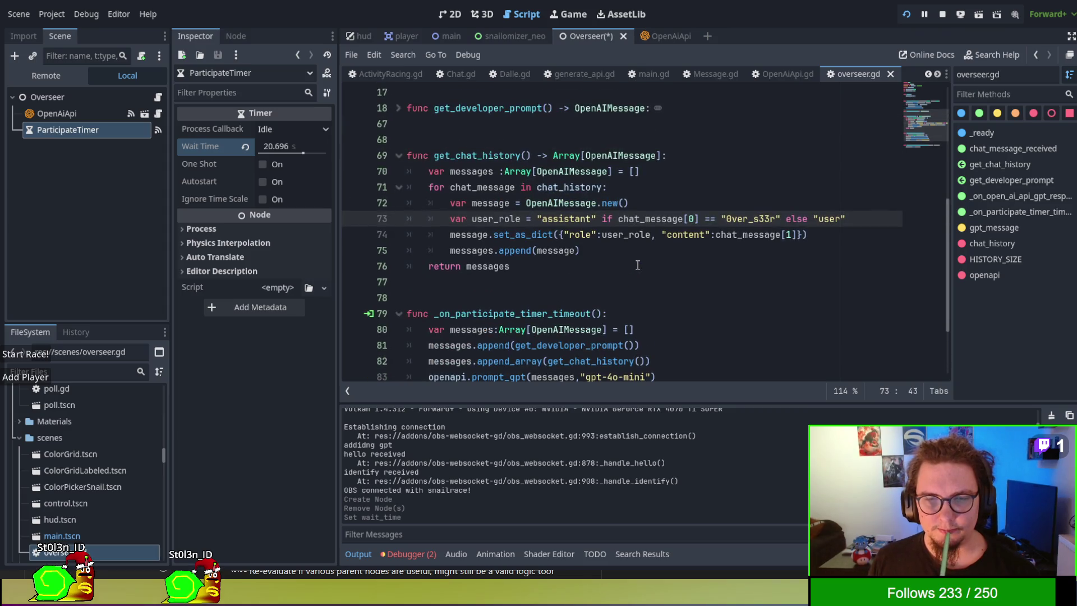
pyautogui.scroll(-2, 638, 265)
pyautogui.scroll(5, 637, 265)
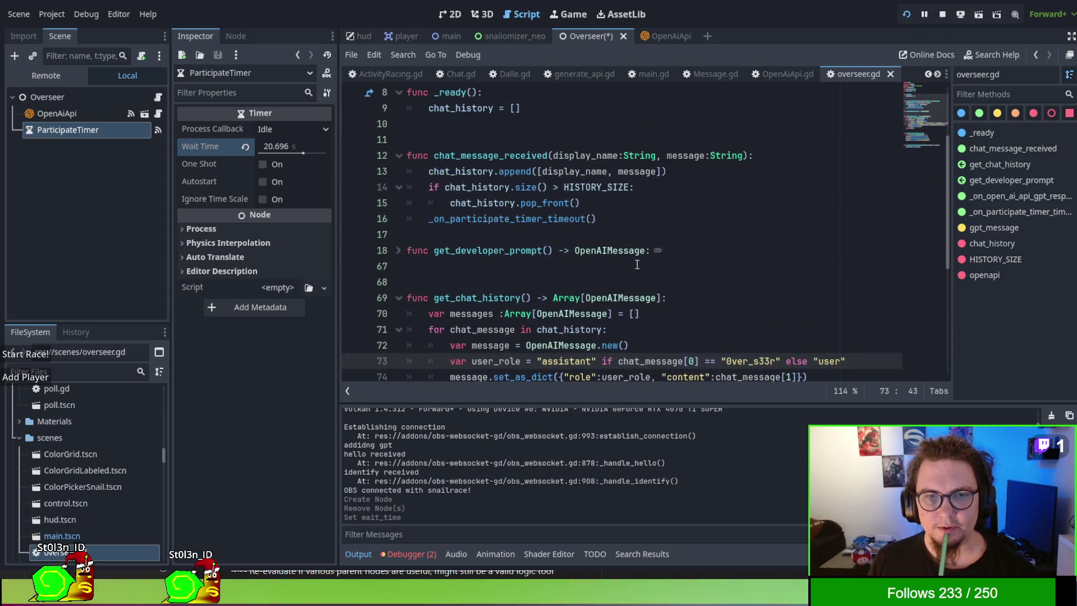
pyautogui.scroll(2, 638, 264)
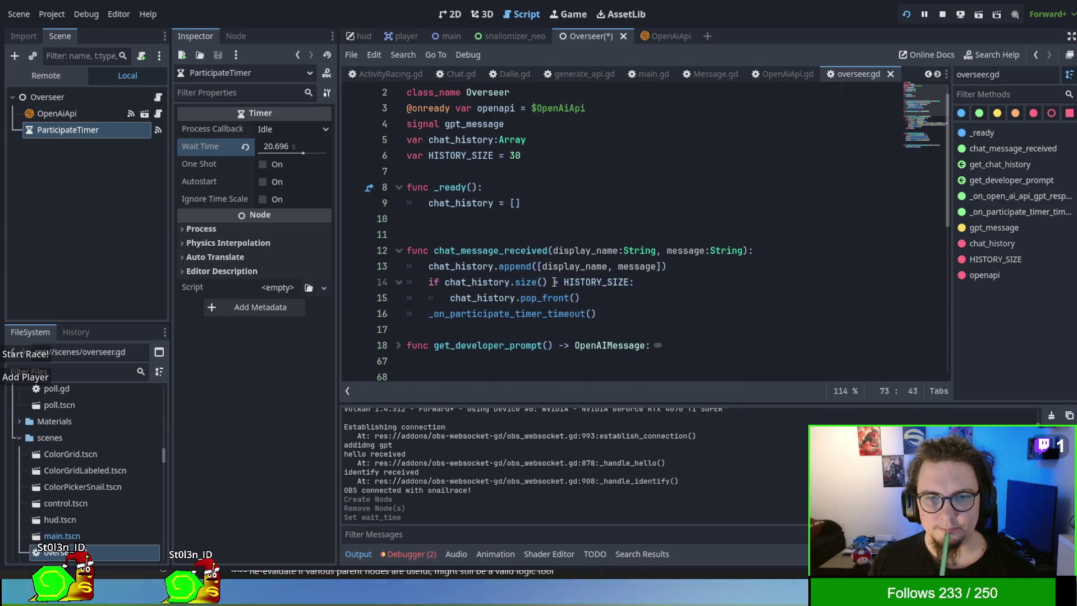
pyautogui.click(425, 320)
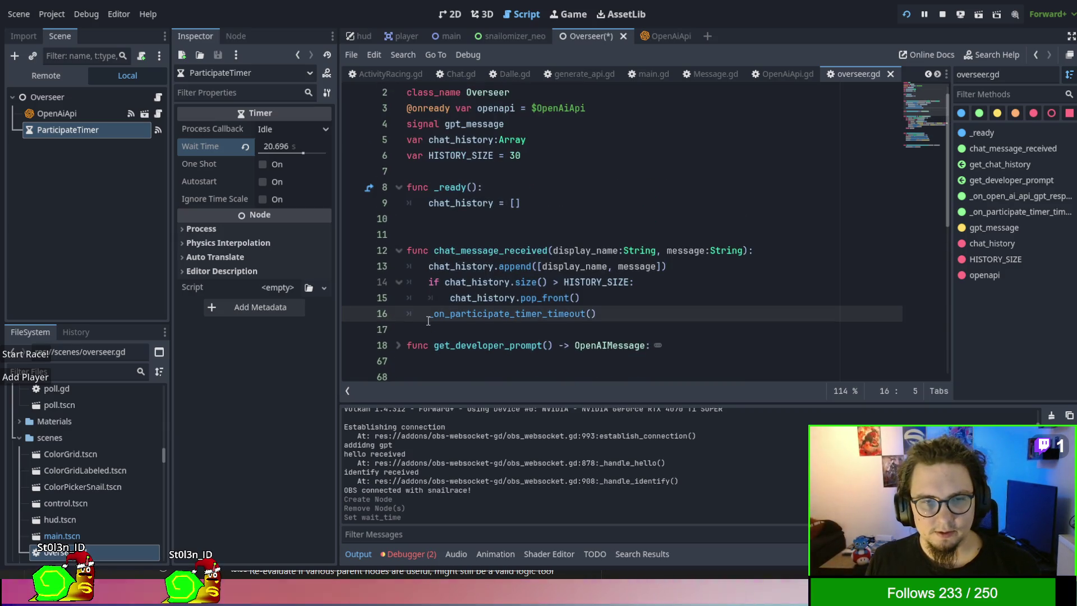
pyautogui.write('#')
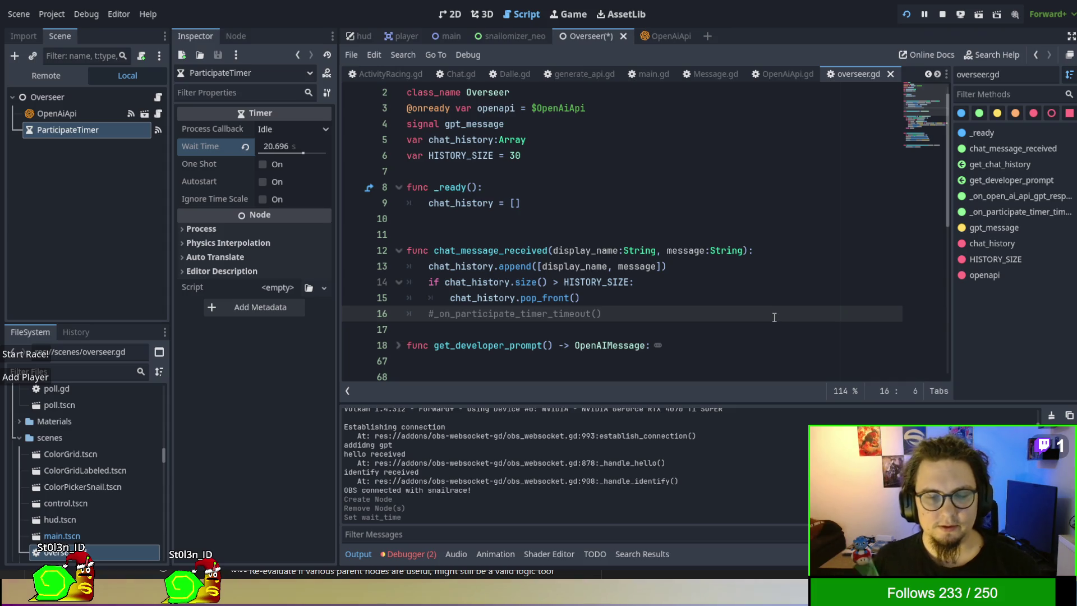
pyautogui.click(723, 234)
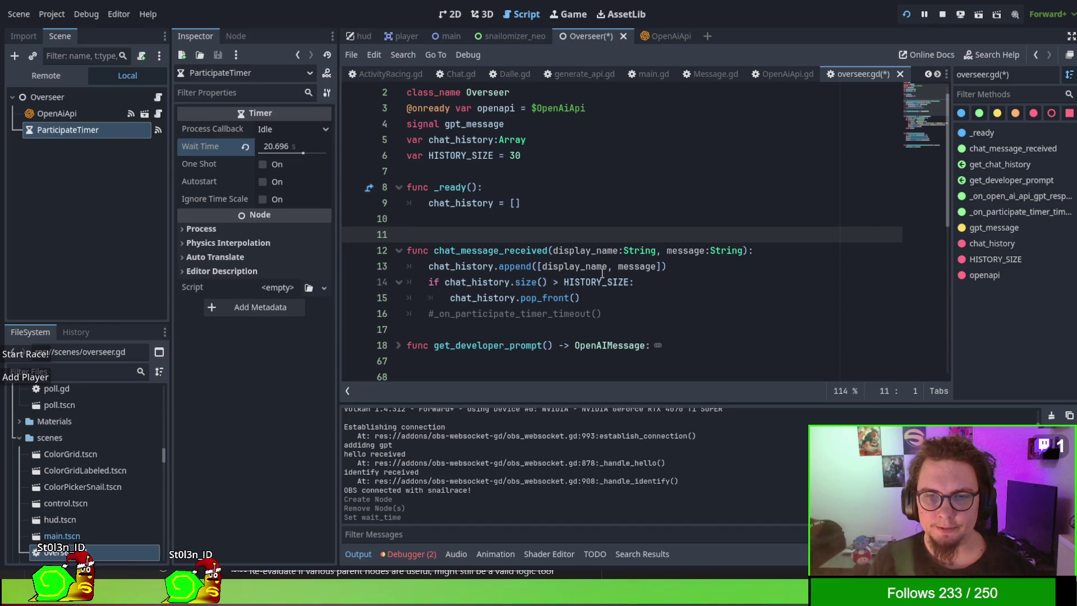
pyautogui.click(604, 281)
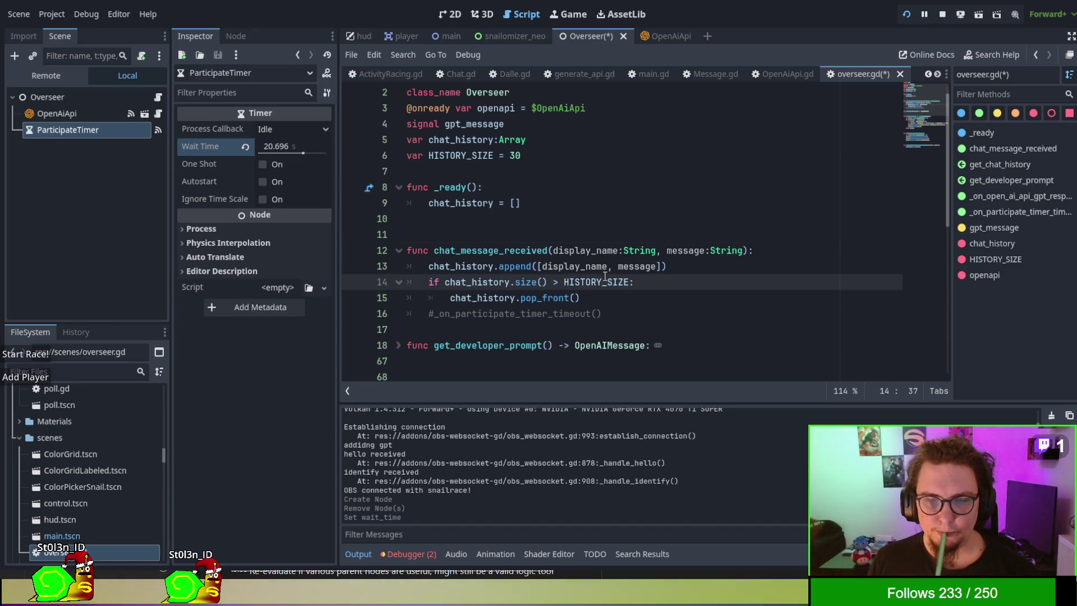